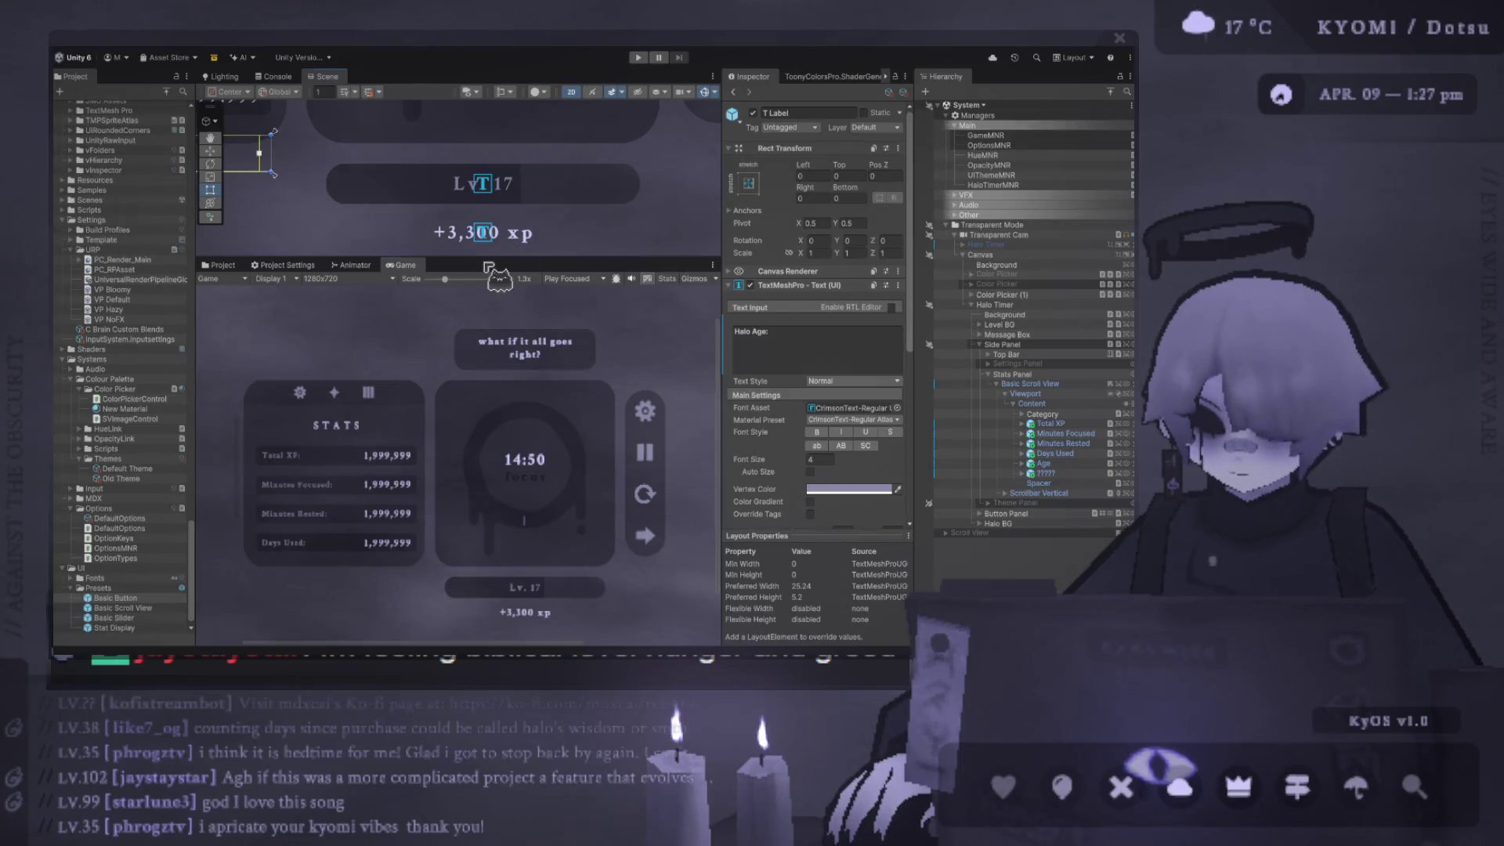
- Enlarge and zoom the Scene view, and select the Background object in the Hierarchy
left_click_drag(508, 259, 501, 384)
scroll(427, 286, "down", 5)
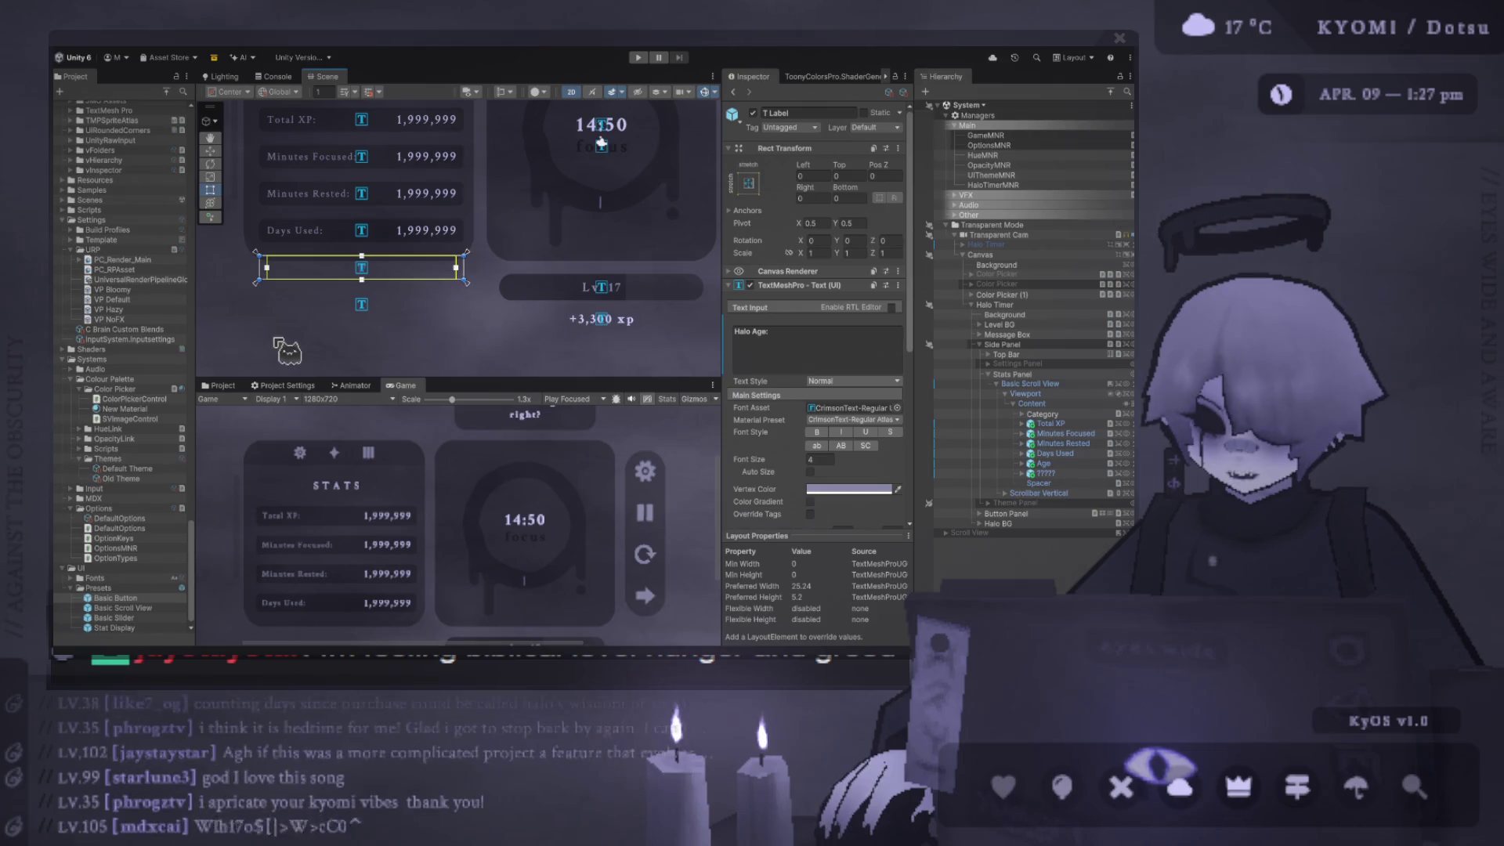
left_click(274, 339)
- Enlarge the Game view and lower its scale to 0.85x to show the whole timer UI
scroll(482, 337, "down", 3)
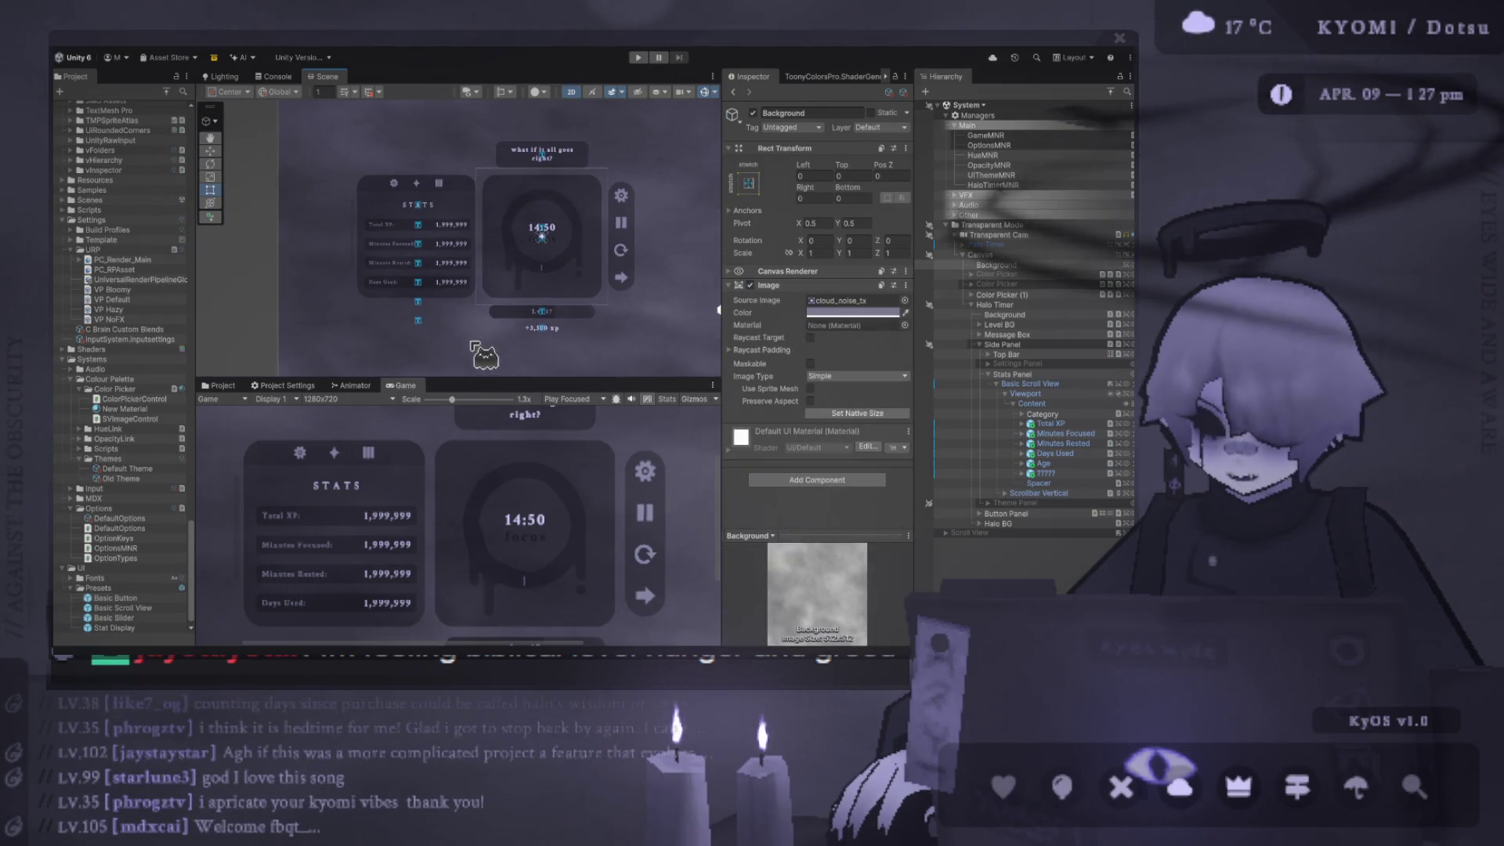
scroll(615, 296, "up", 2)
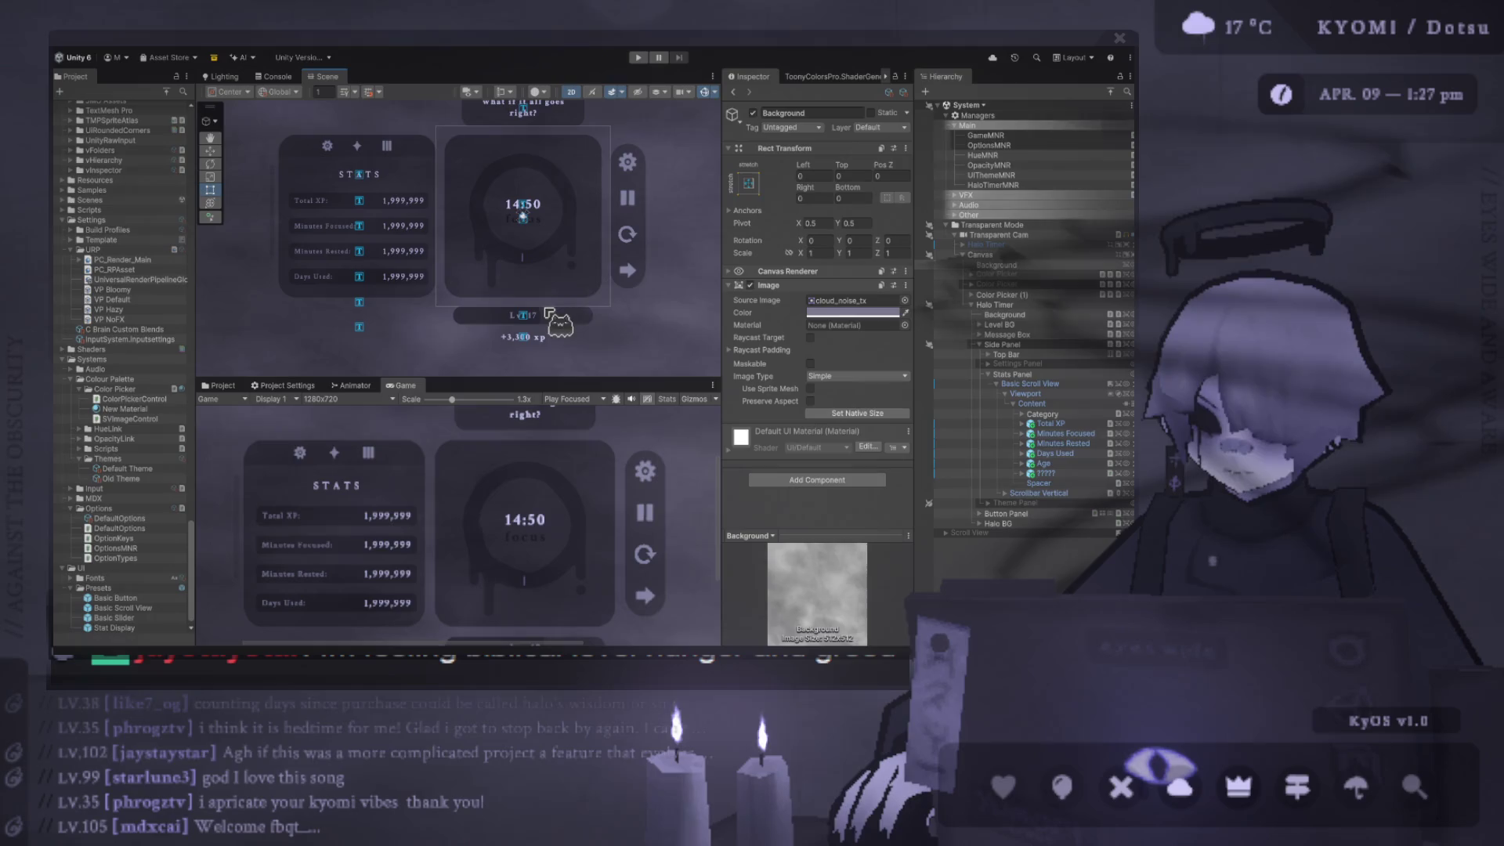
left_click_drag(527, 380, 517, 164)
scroll(266, 517, "down", 3)
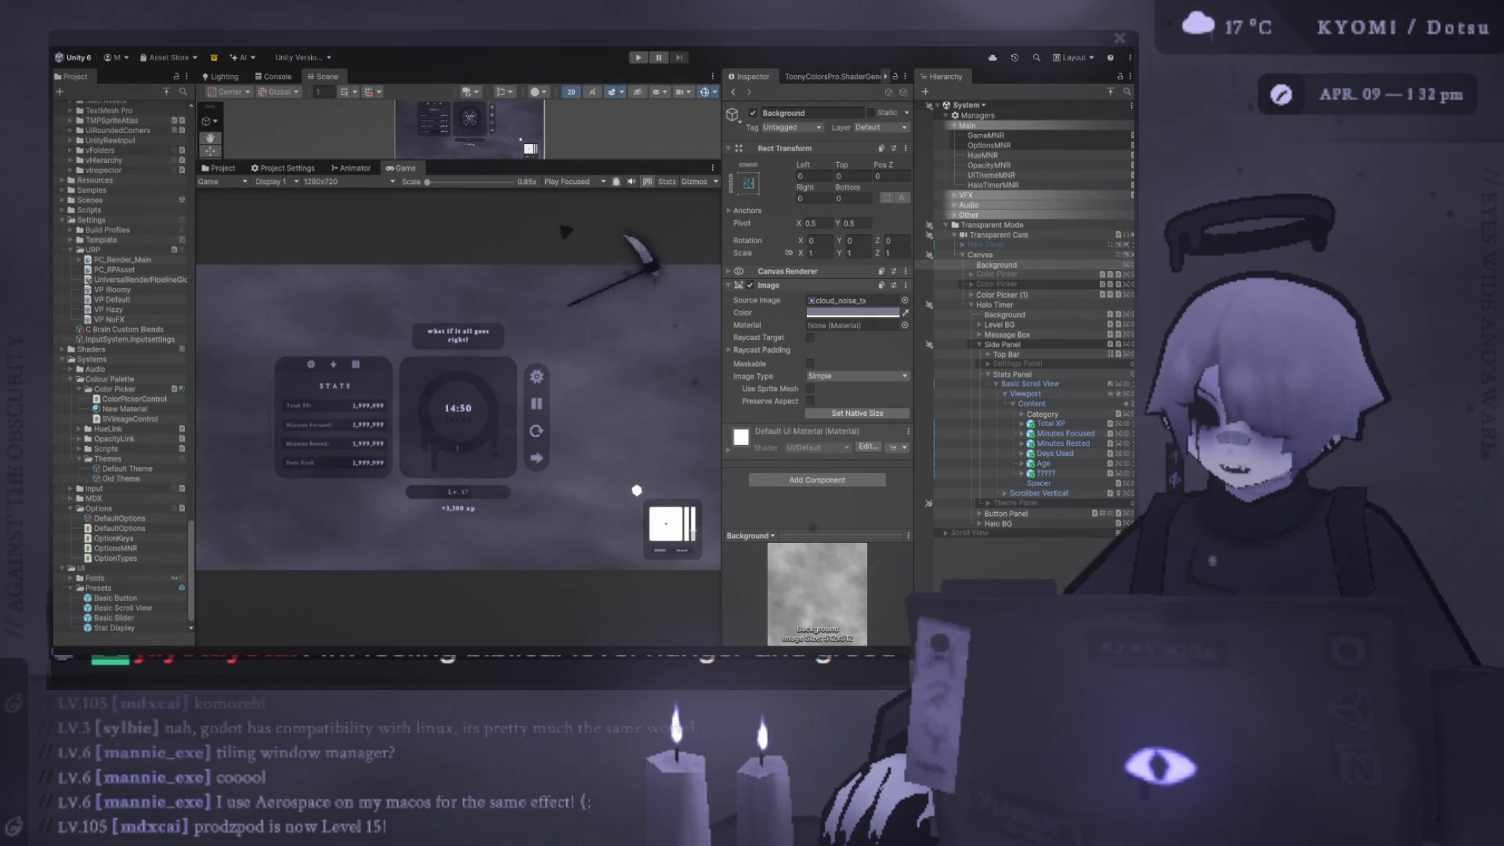
- Tile VS Code showing config.yaml and a terminal over the Unity editor
key("alt+2")
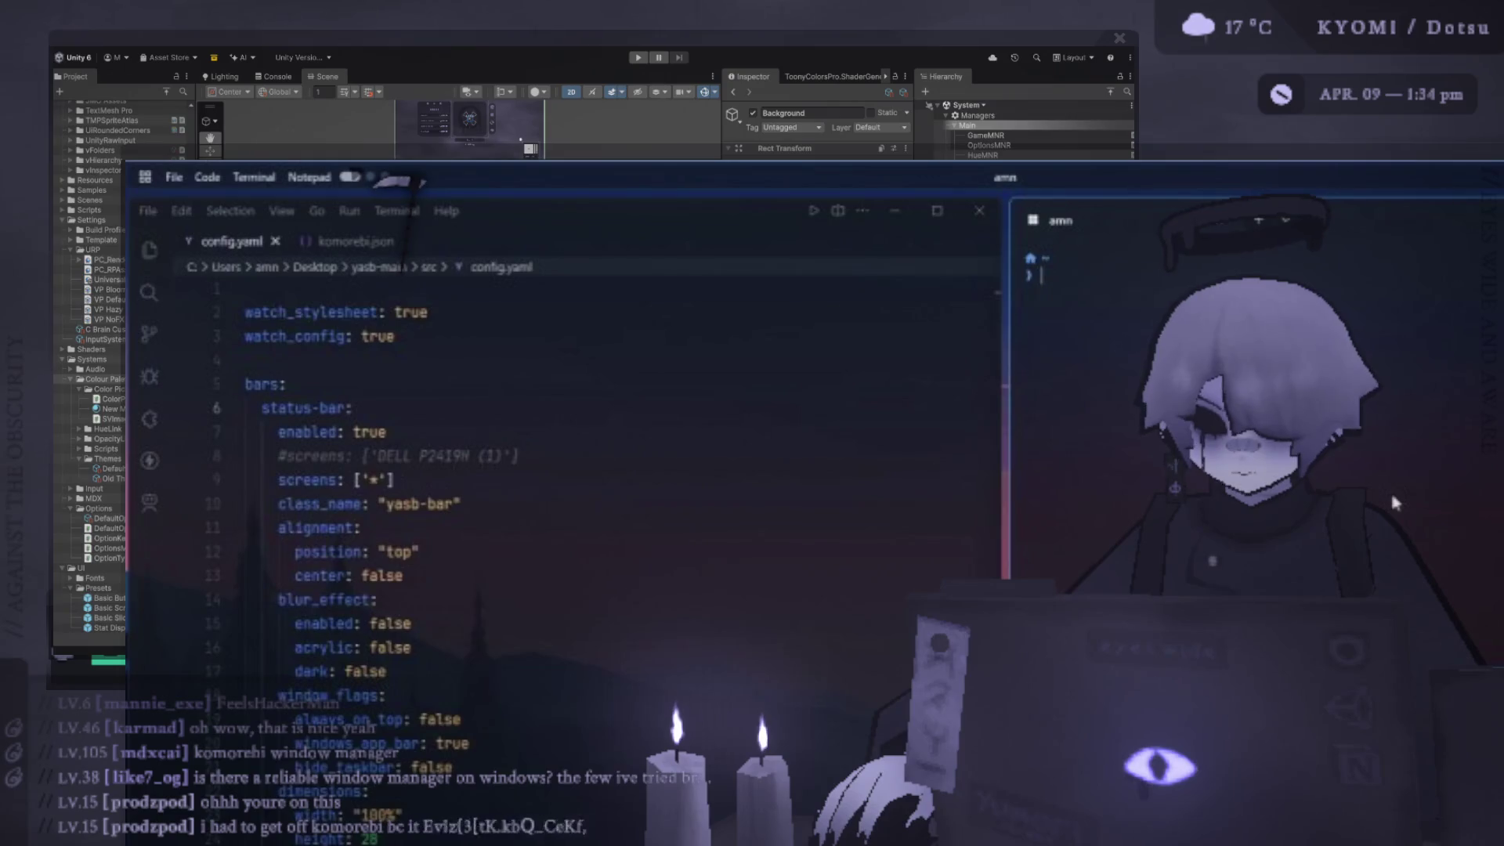
- Move the code editor window aside, then return to the Unity workspace
left_click_drag(1394, 502, 1352, 457)
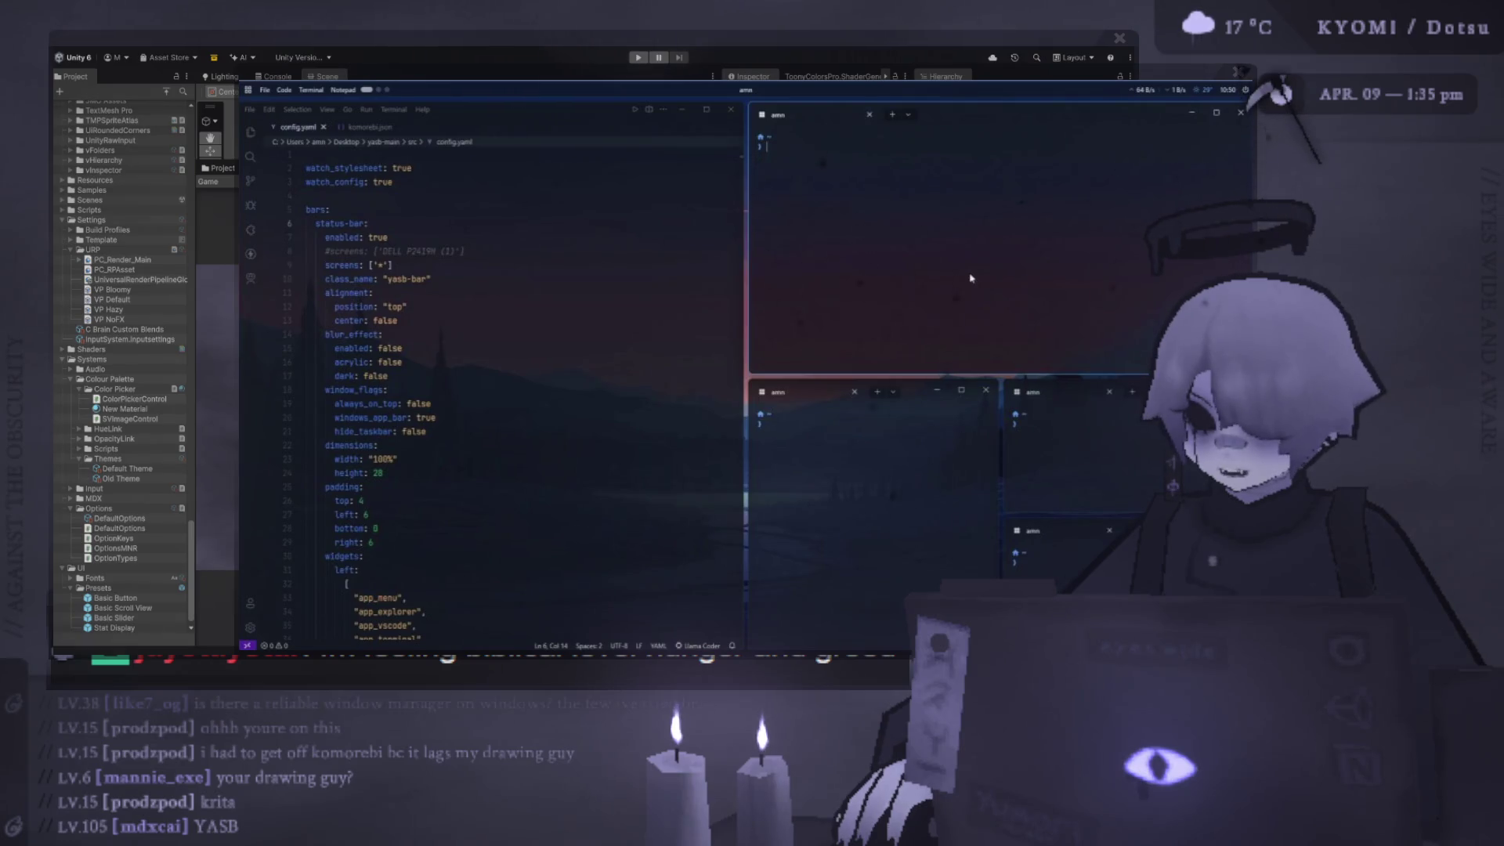
key("alt+2")
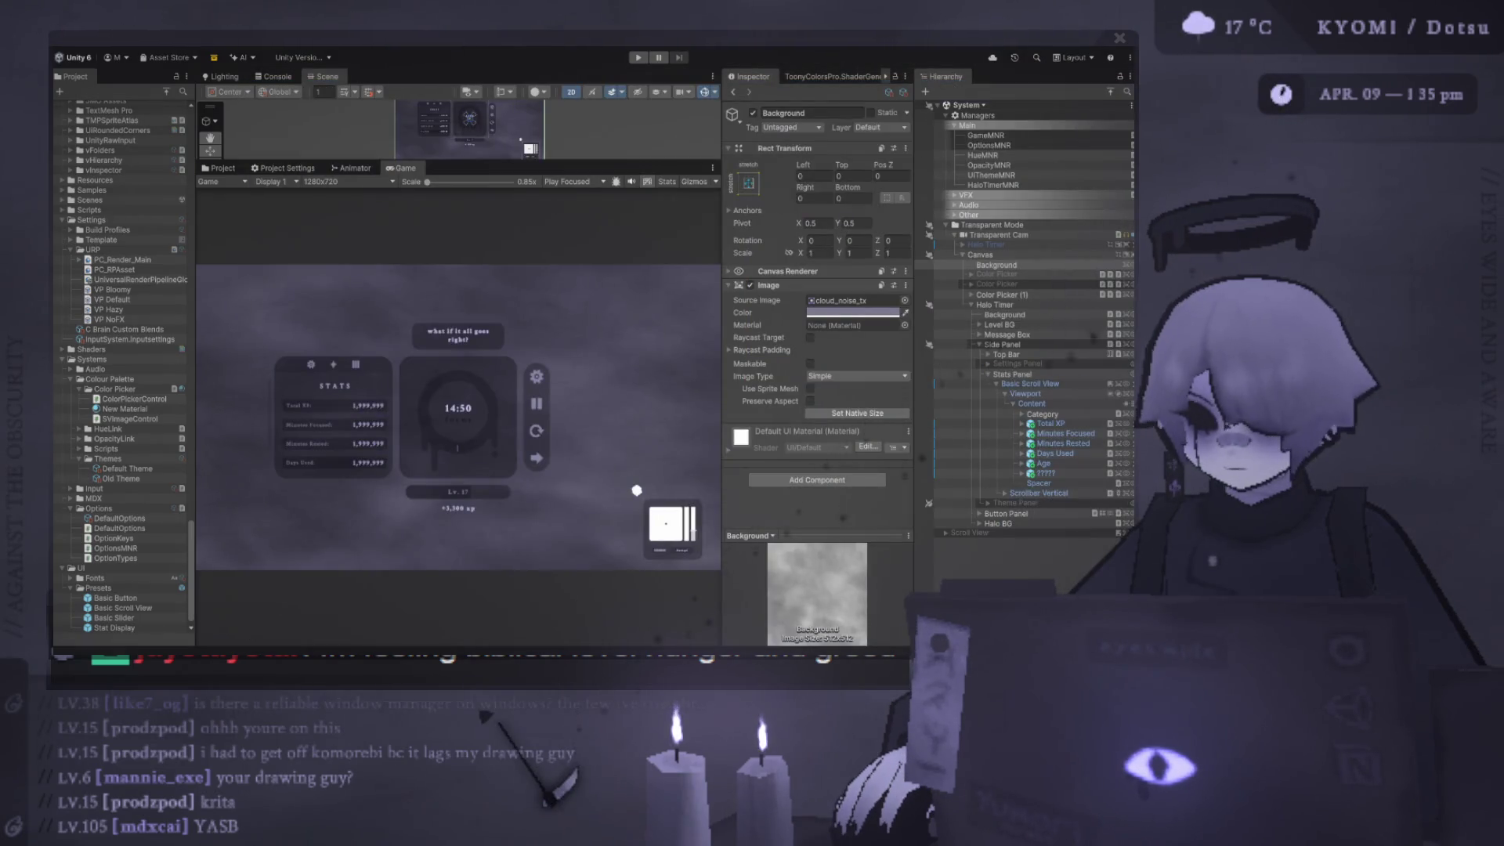
- Resize the Unity window so it sits smaller on the right with a left margin
key("alt+shift+space")
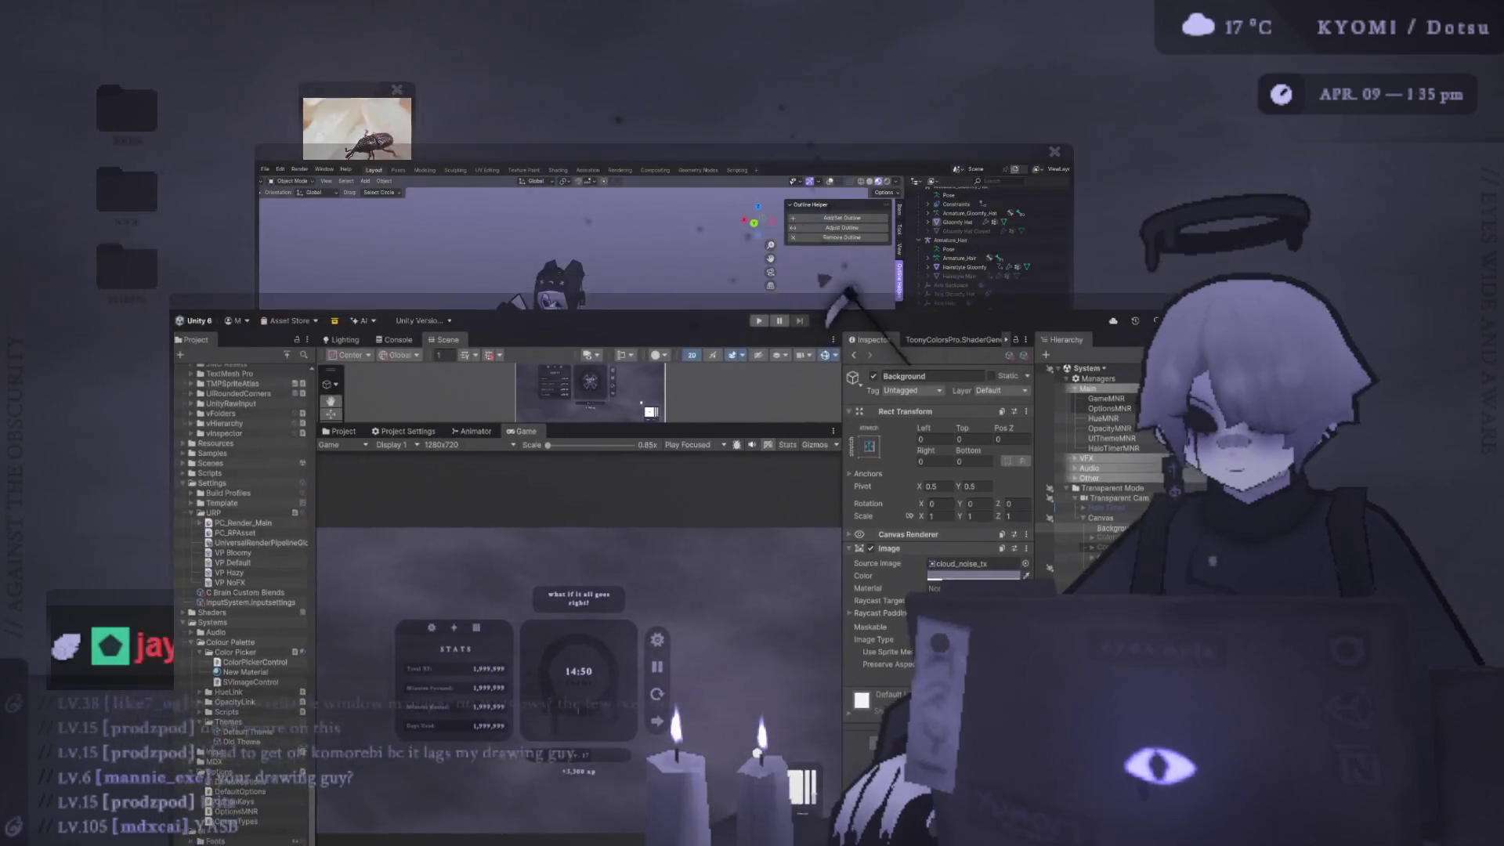
key("alt+shift+space")
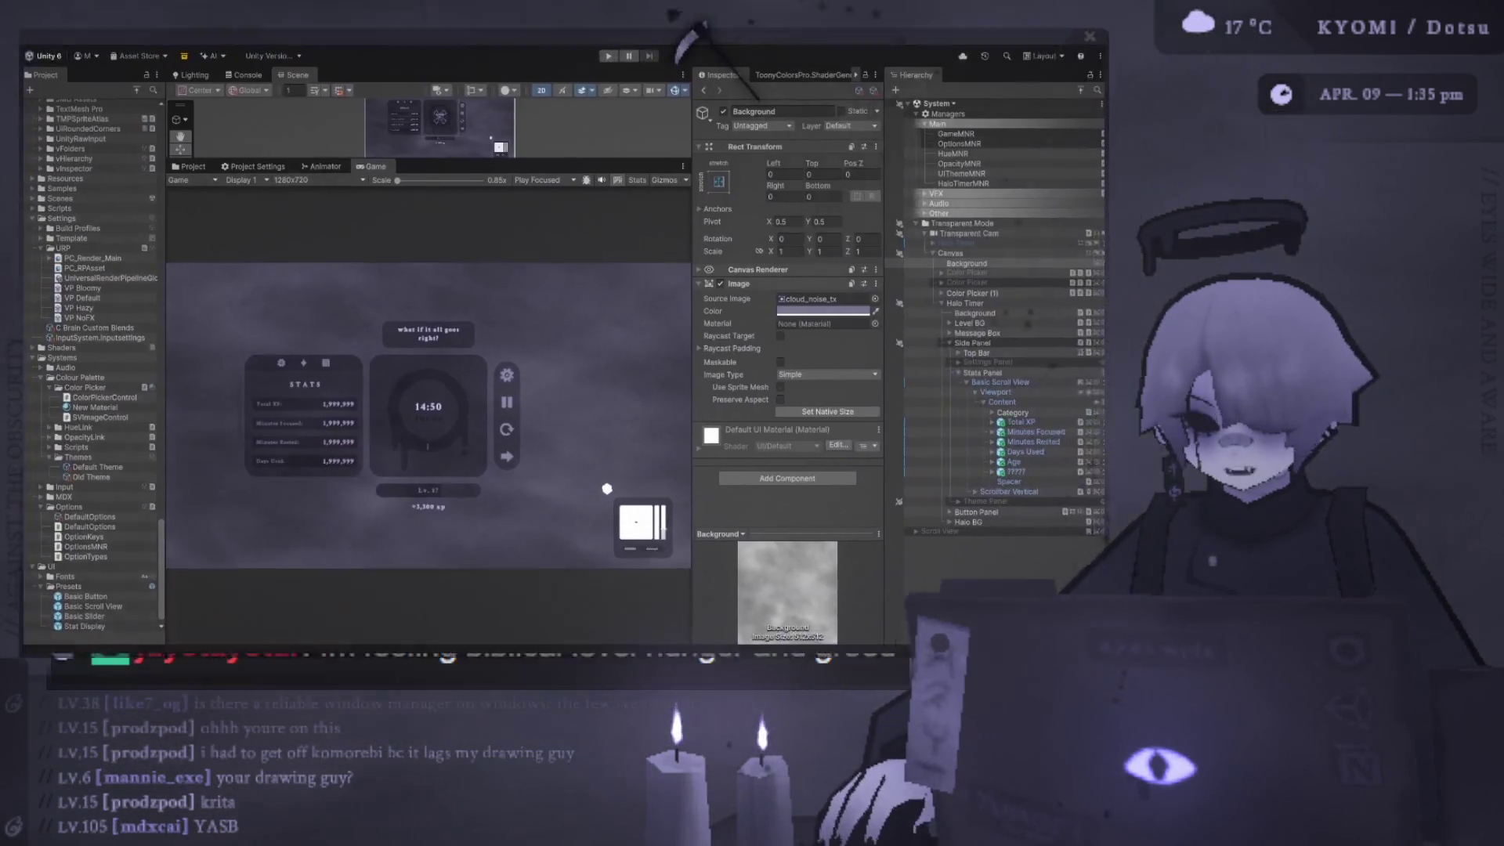
key("alt+shift+space")
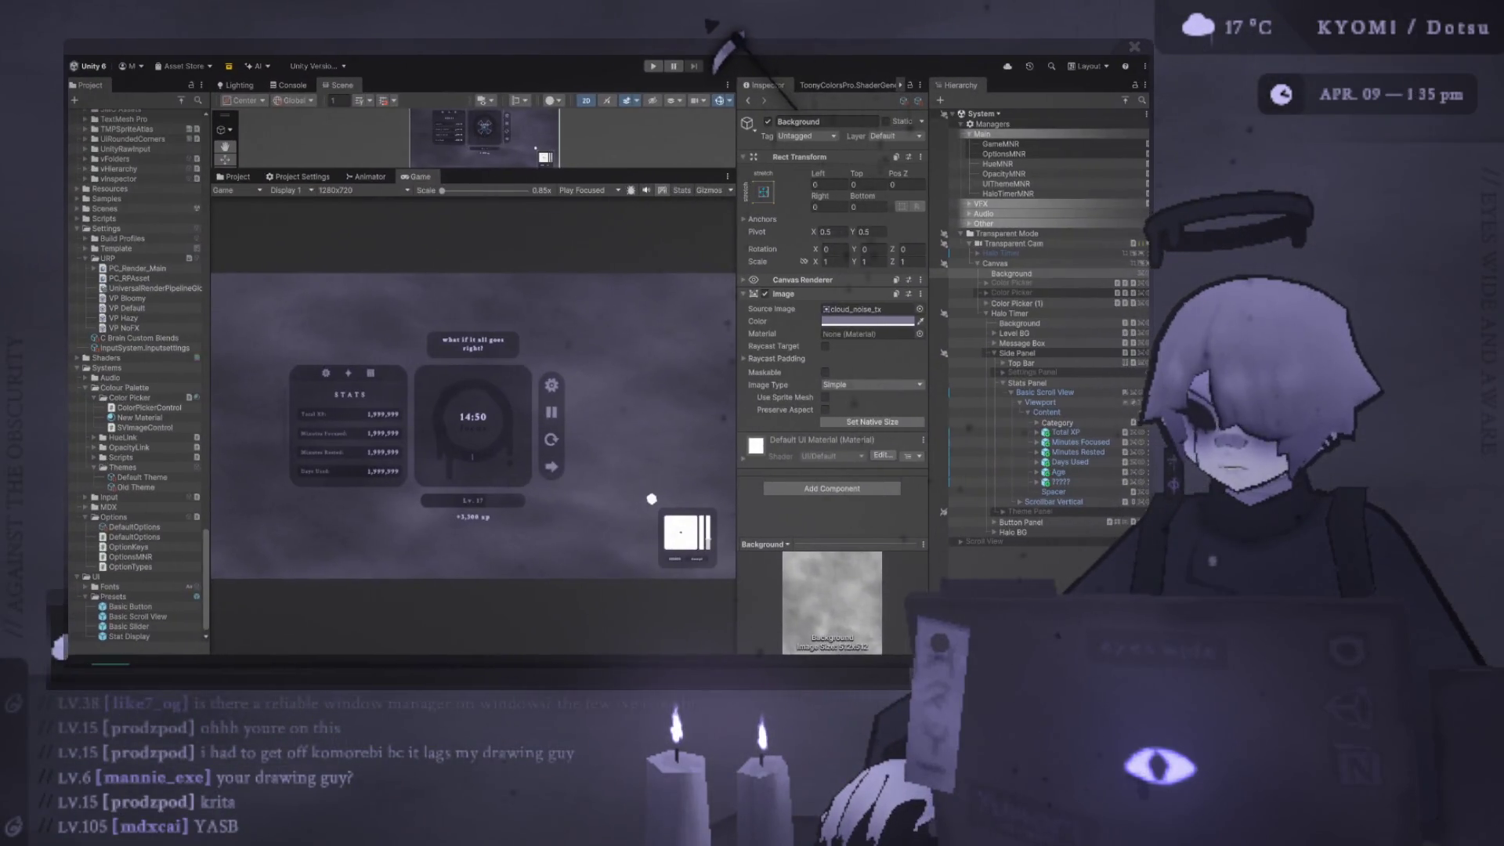
key("alt+shift+space")
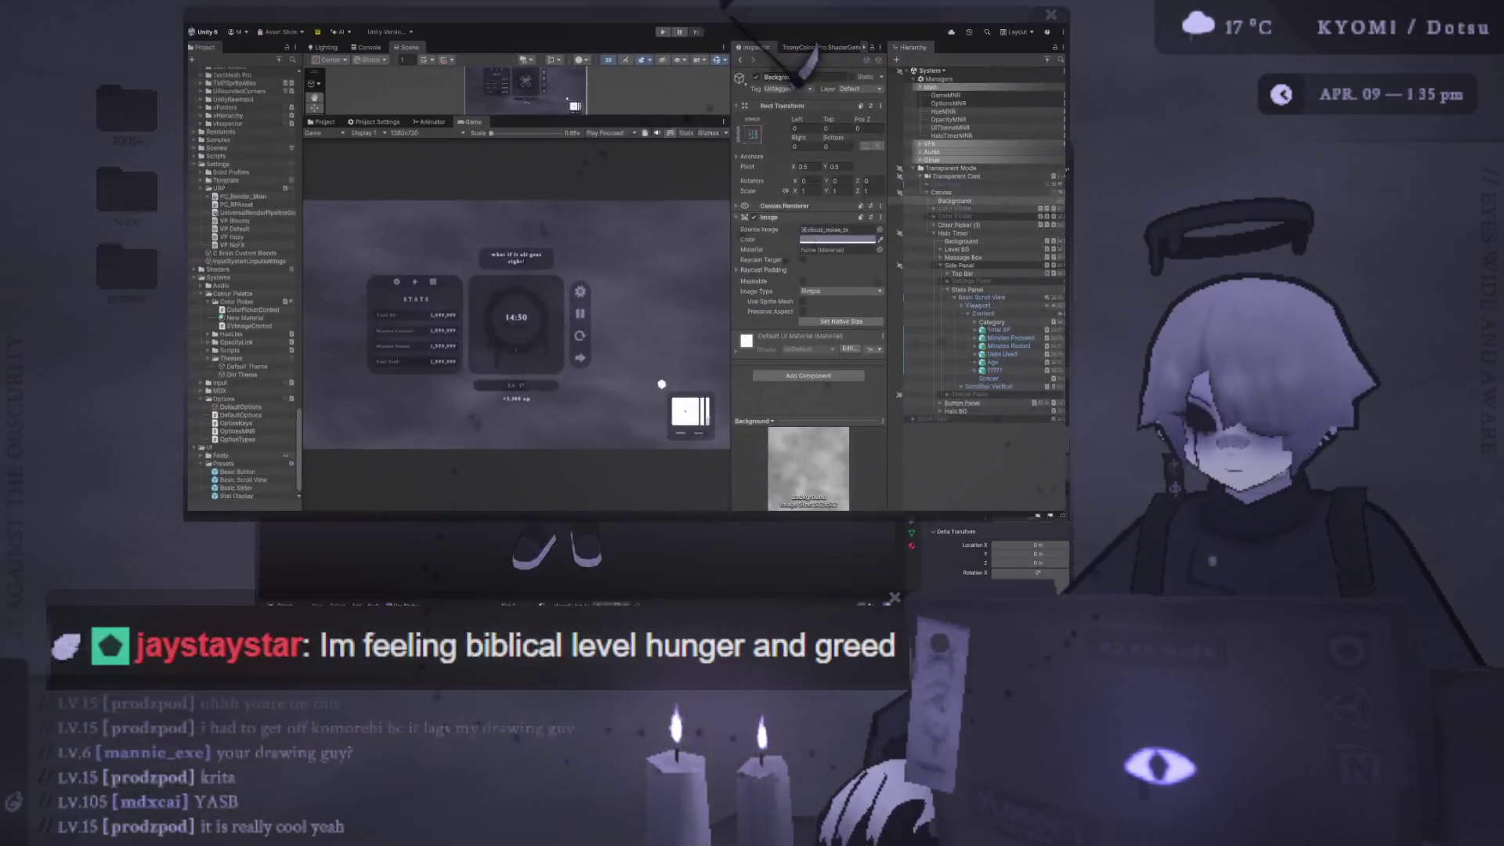
key("alt+shift+space")
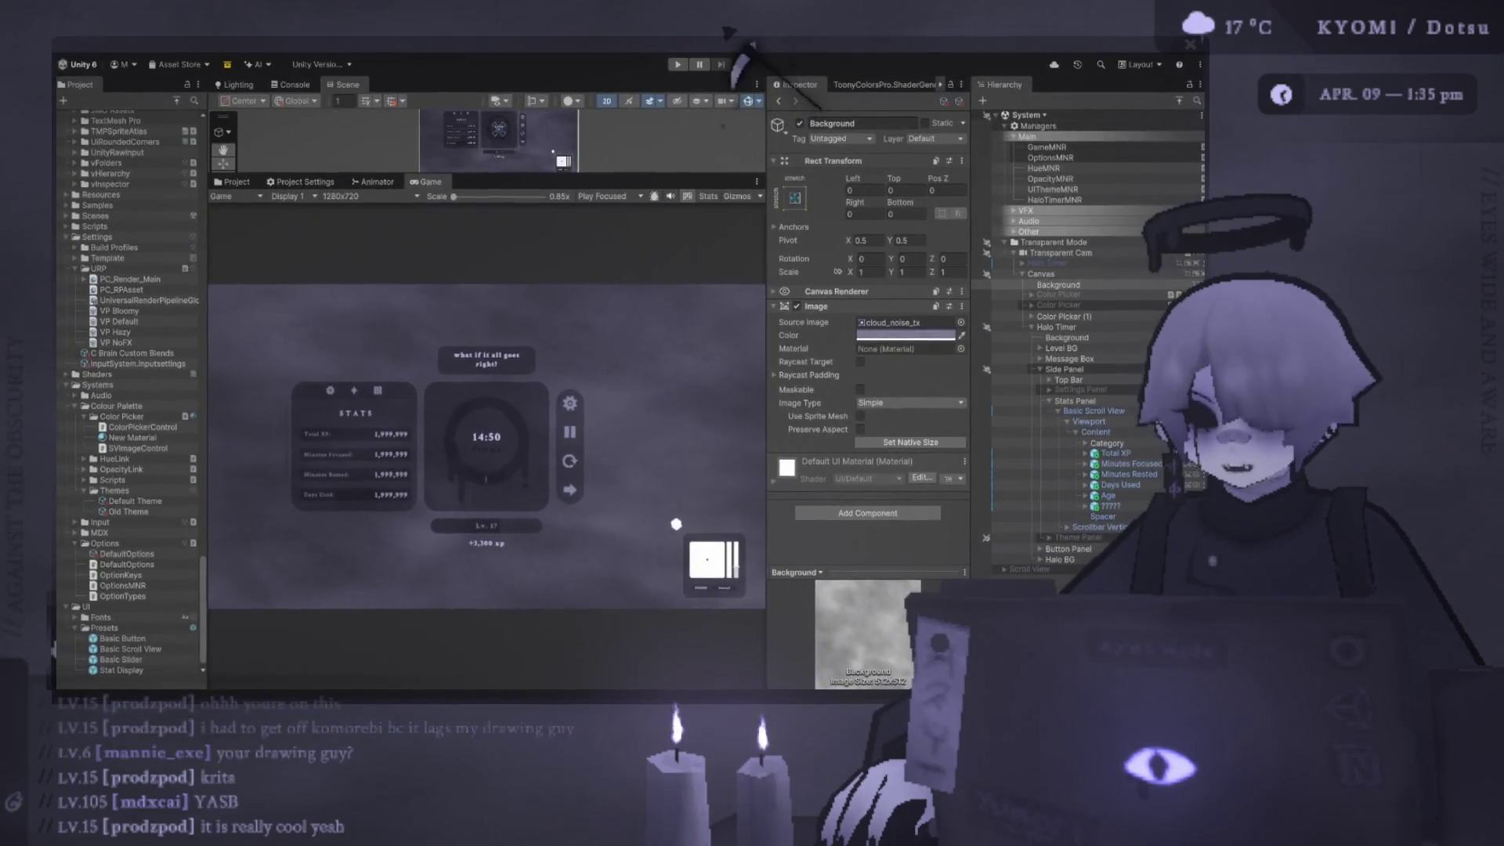
key("alt+shift+space")
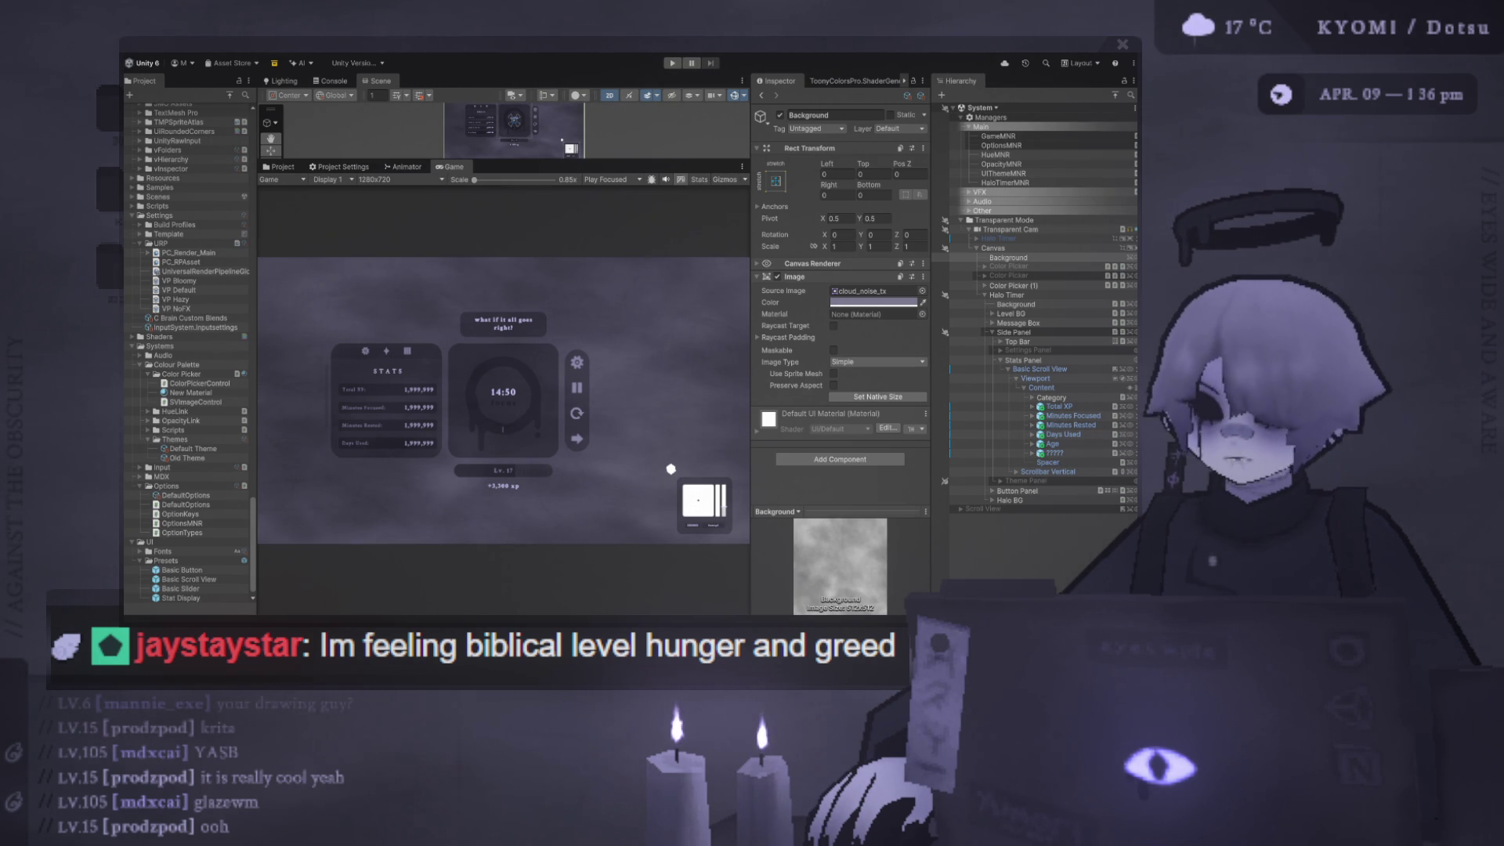
mouse_move(370, 27)
left_mouse_down()
mouse_move(308, 19)
mouse_move(319, 14)
left_mouse_up()
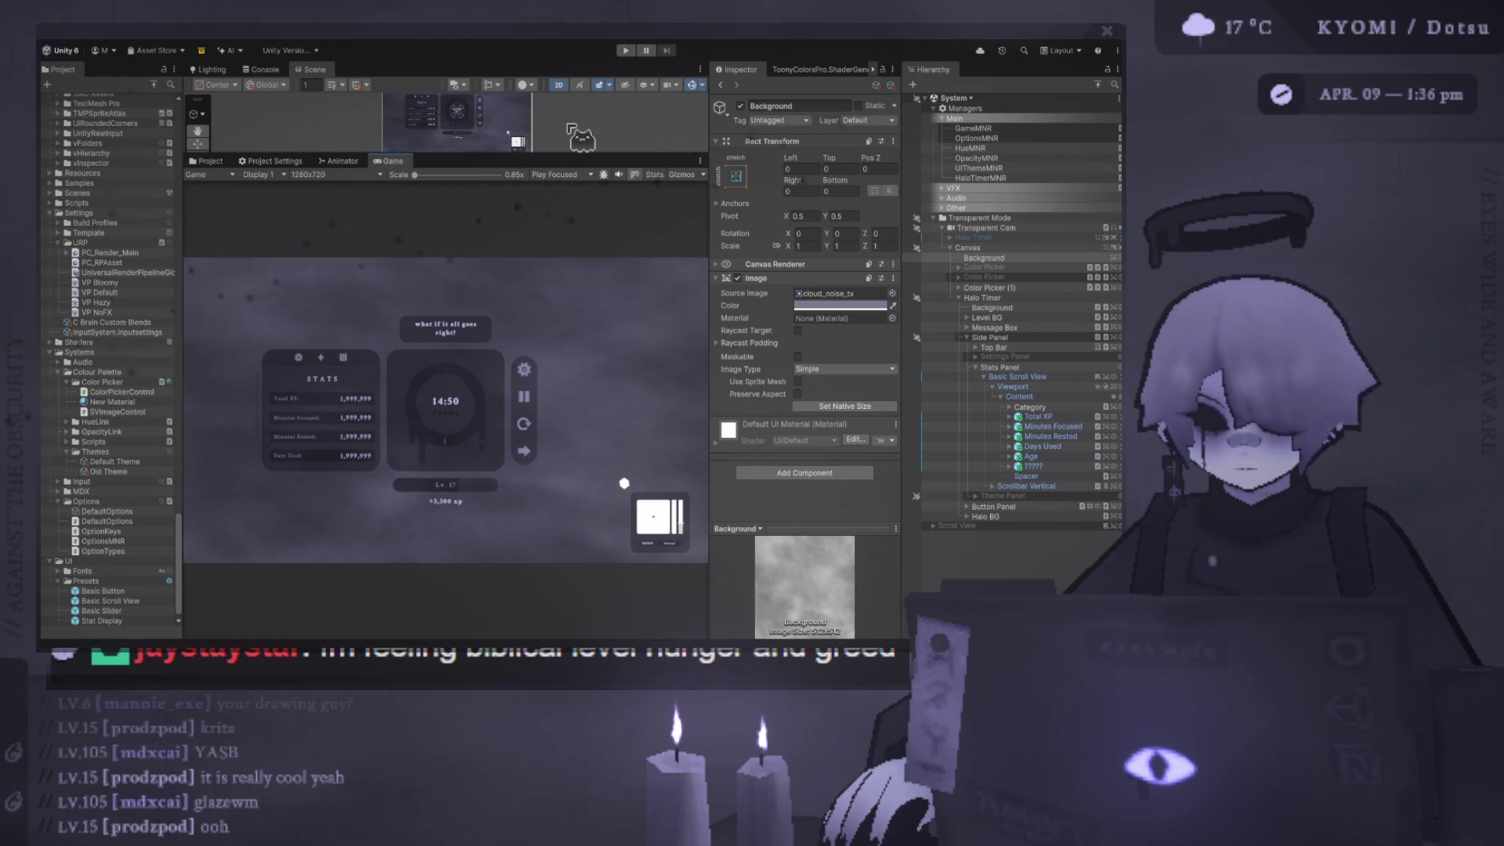
left_click(1042, 466)
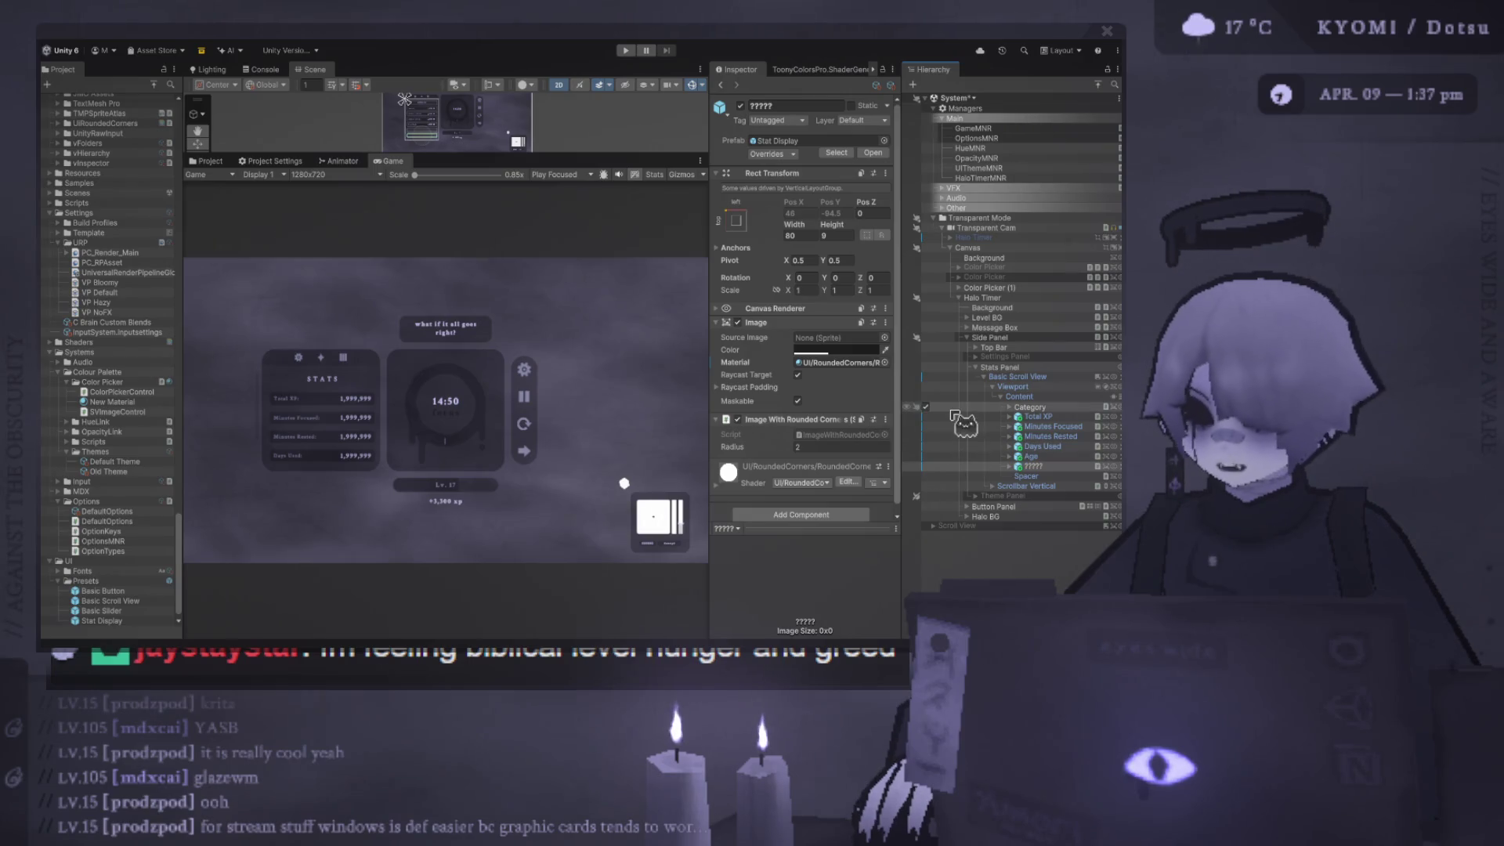
left_click(926, 427)
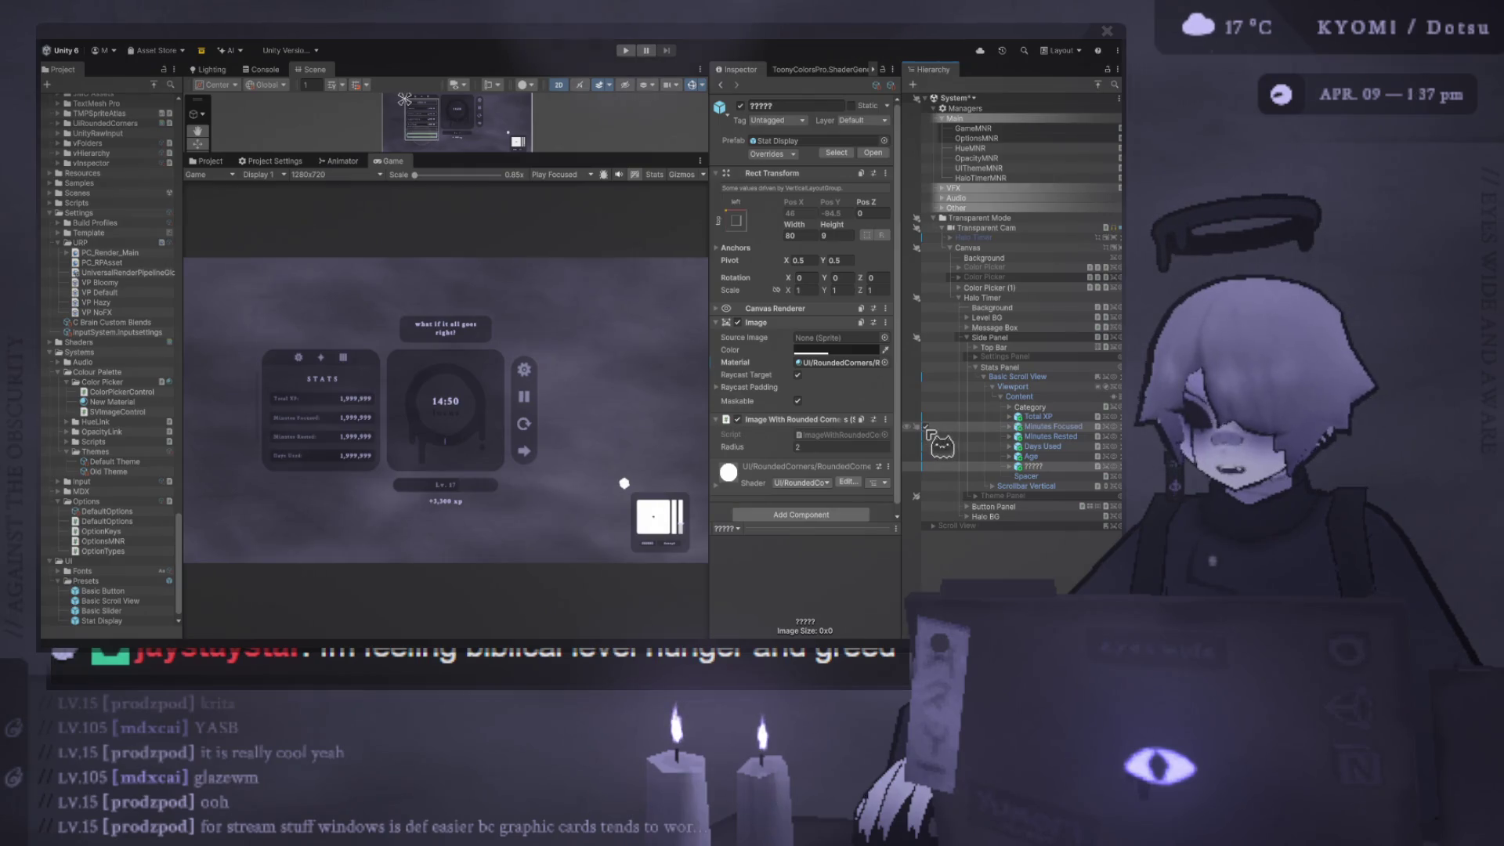
left_click(926, 426)
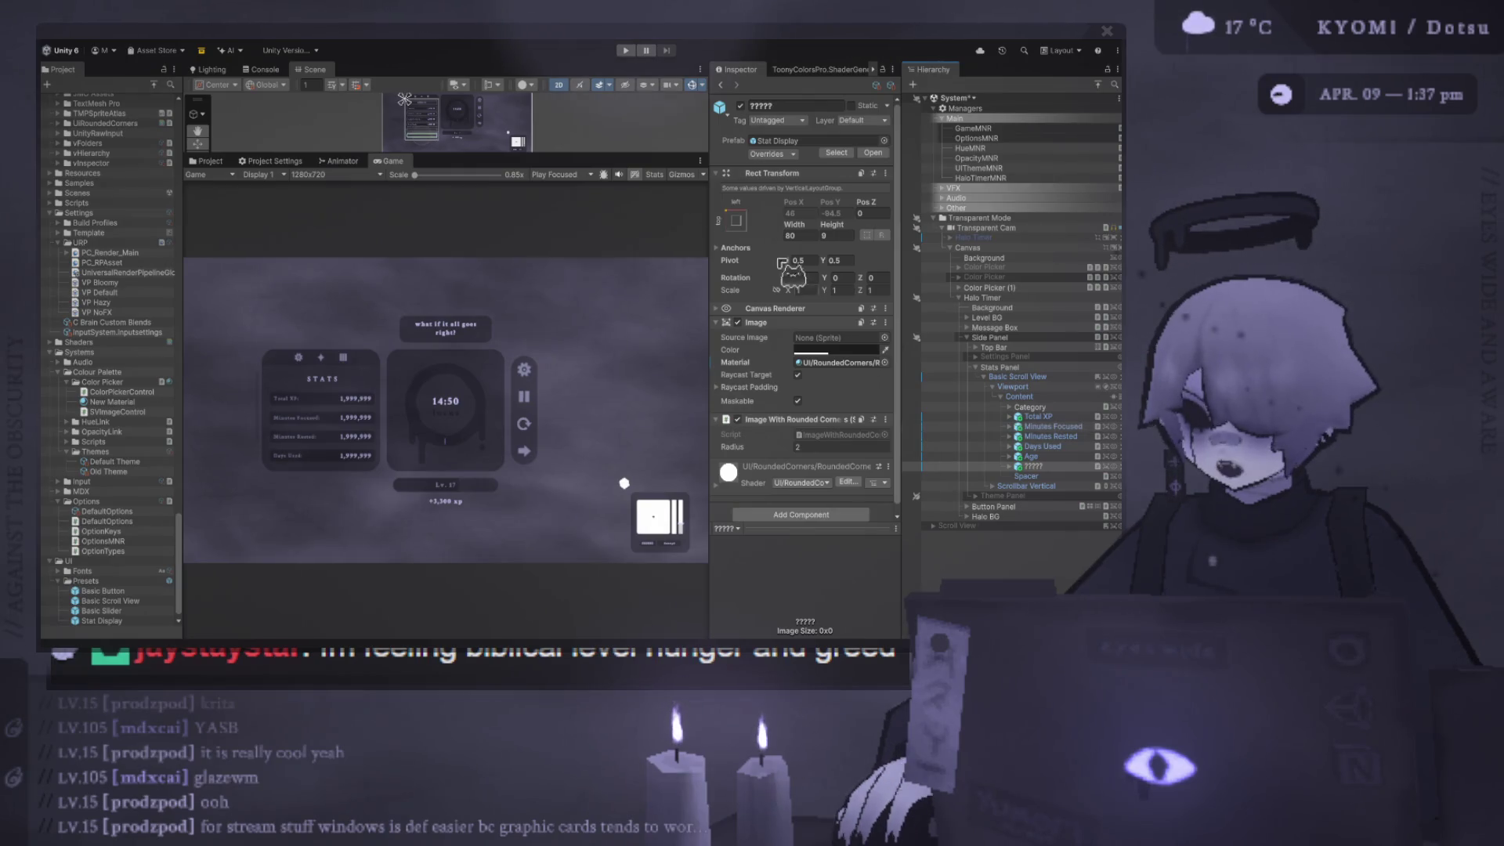
left_click(607, 150)
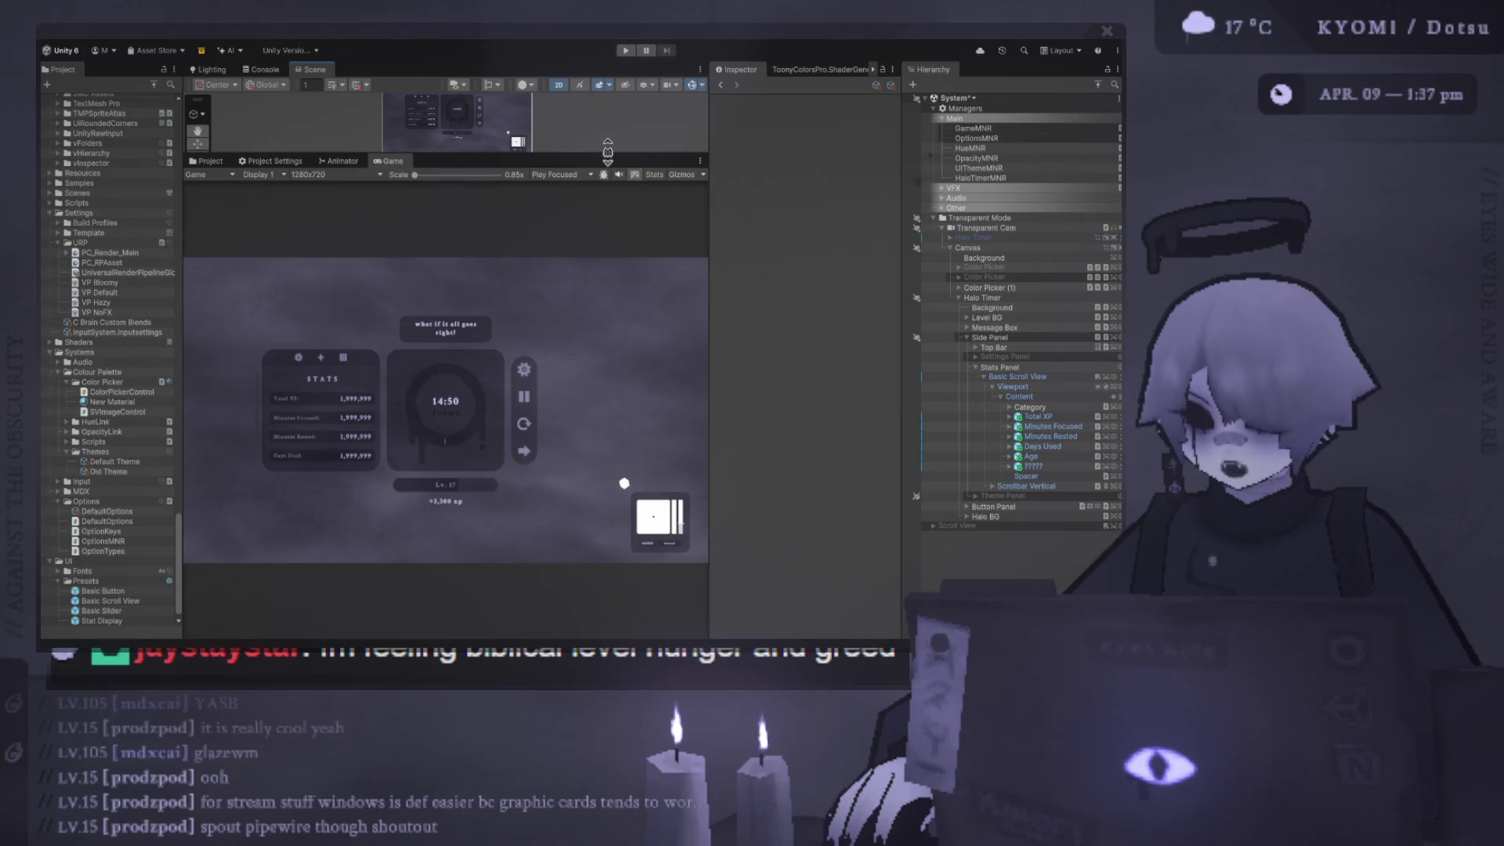
- Enter Play mode and scroll the in-game Stats list up and down to test it
left_click_drag(610, 154, 610, 235)
left_click(625, 50)
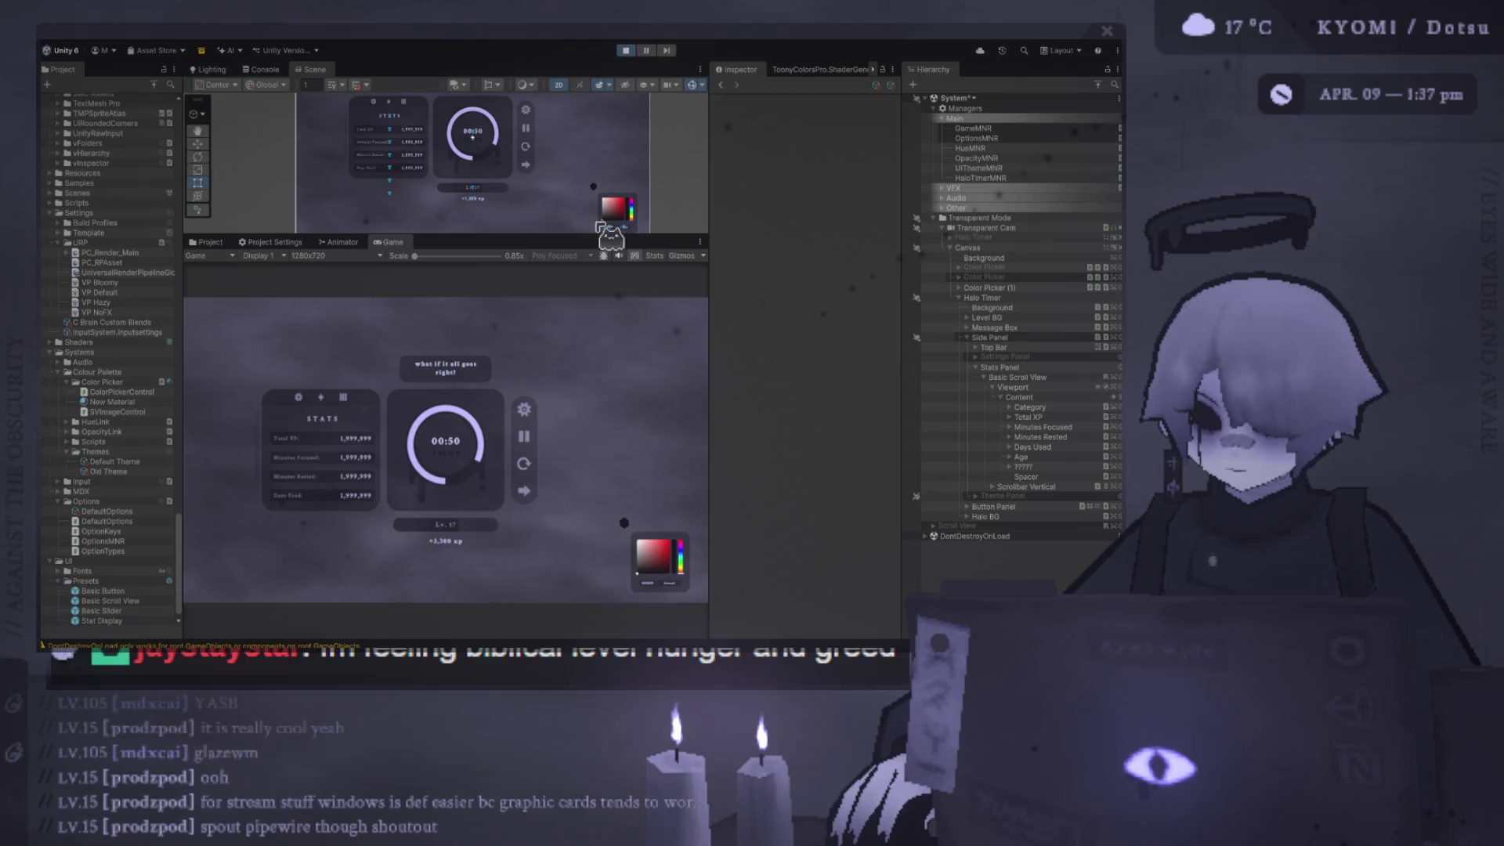
left_click_drag(513, 235, 510, 104)
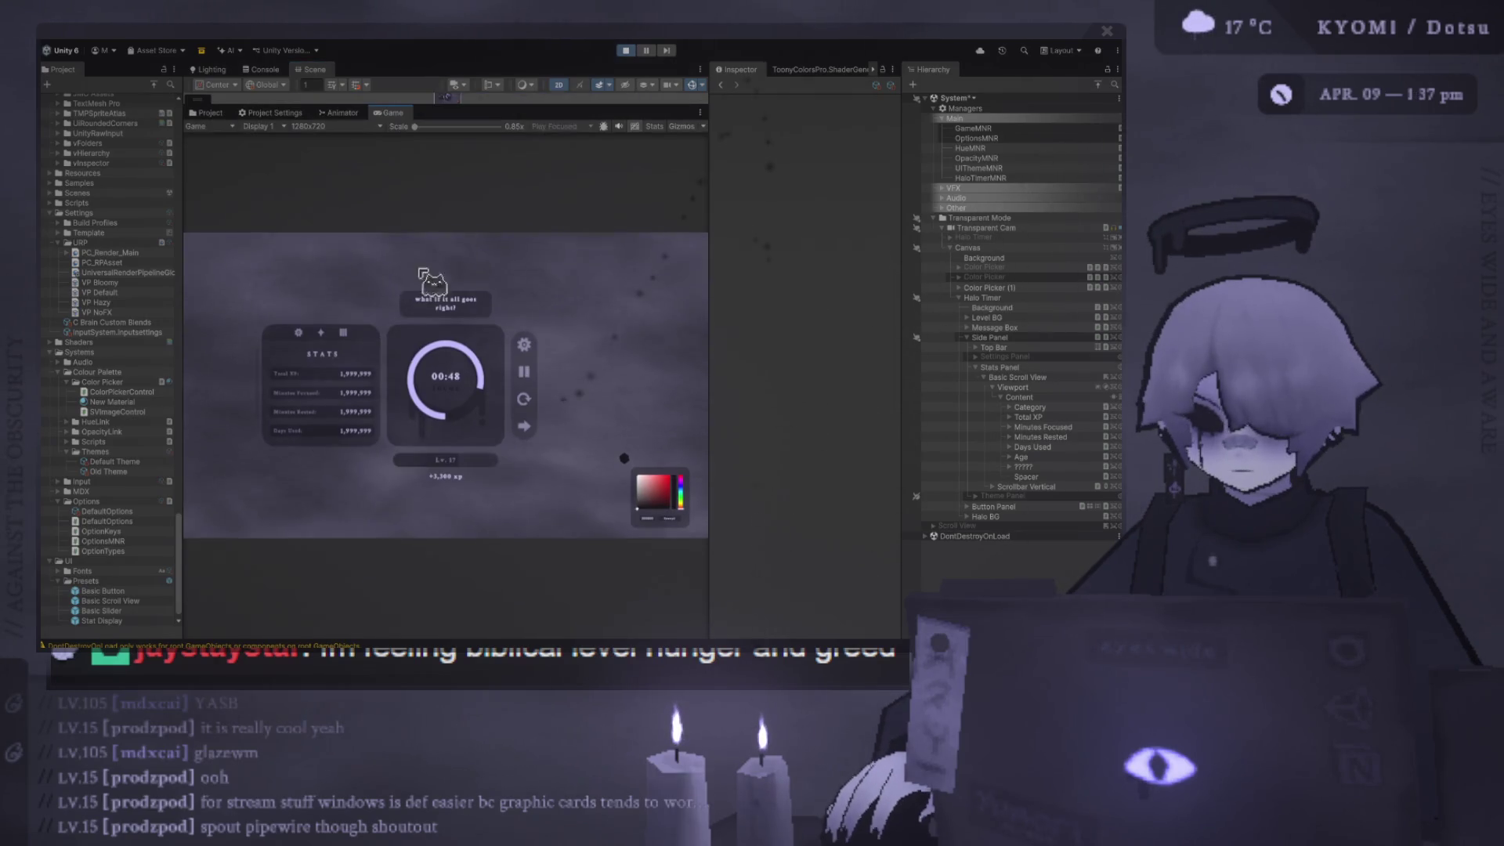
scroll(350, 390, "down", 3)
scroll(350, 389, "up", 3)
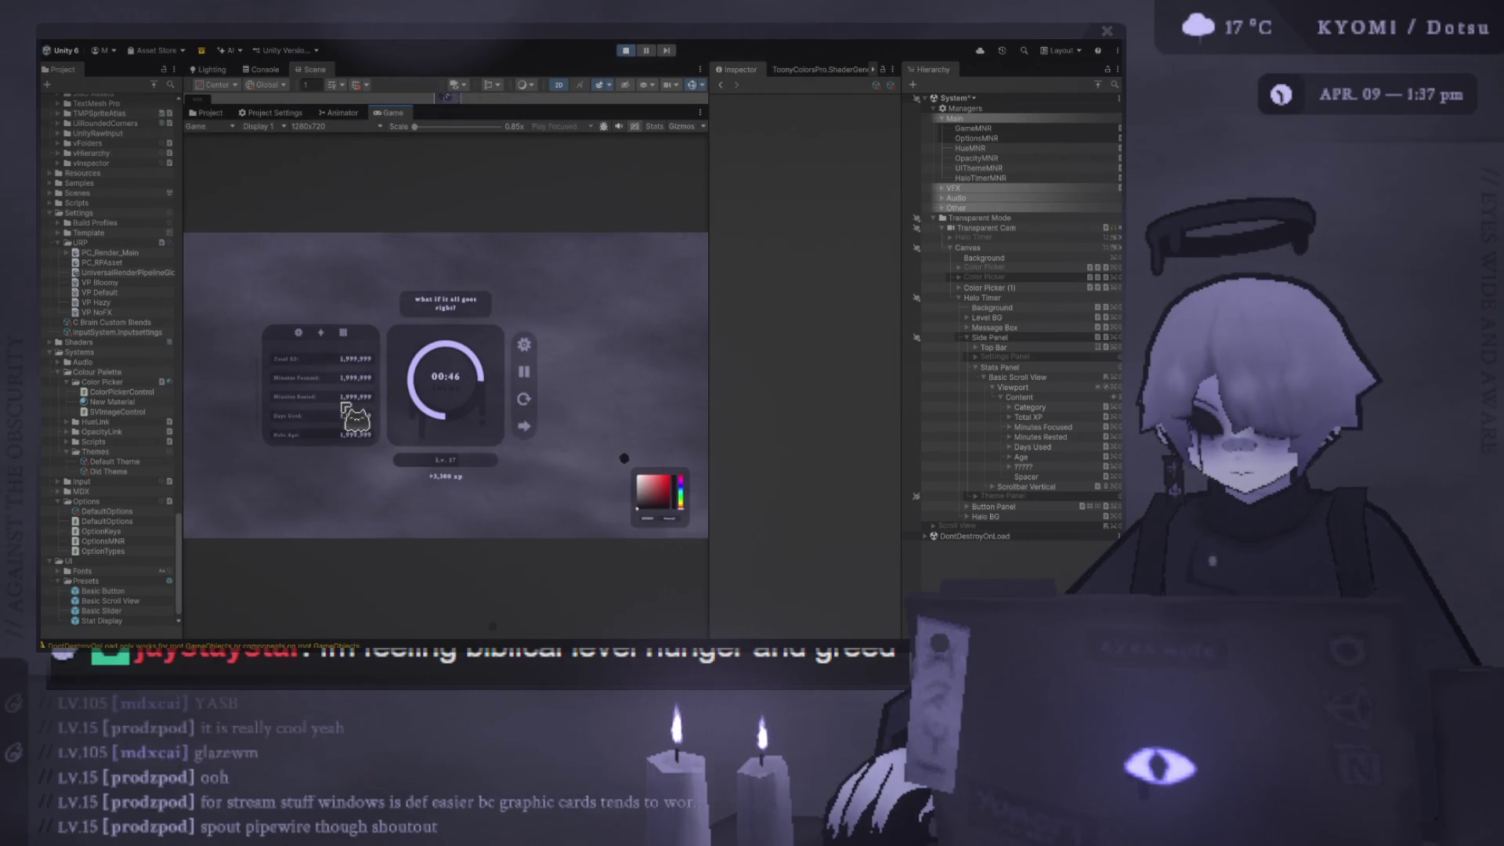
scroll(350, 411, "down", 3)
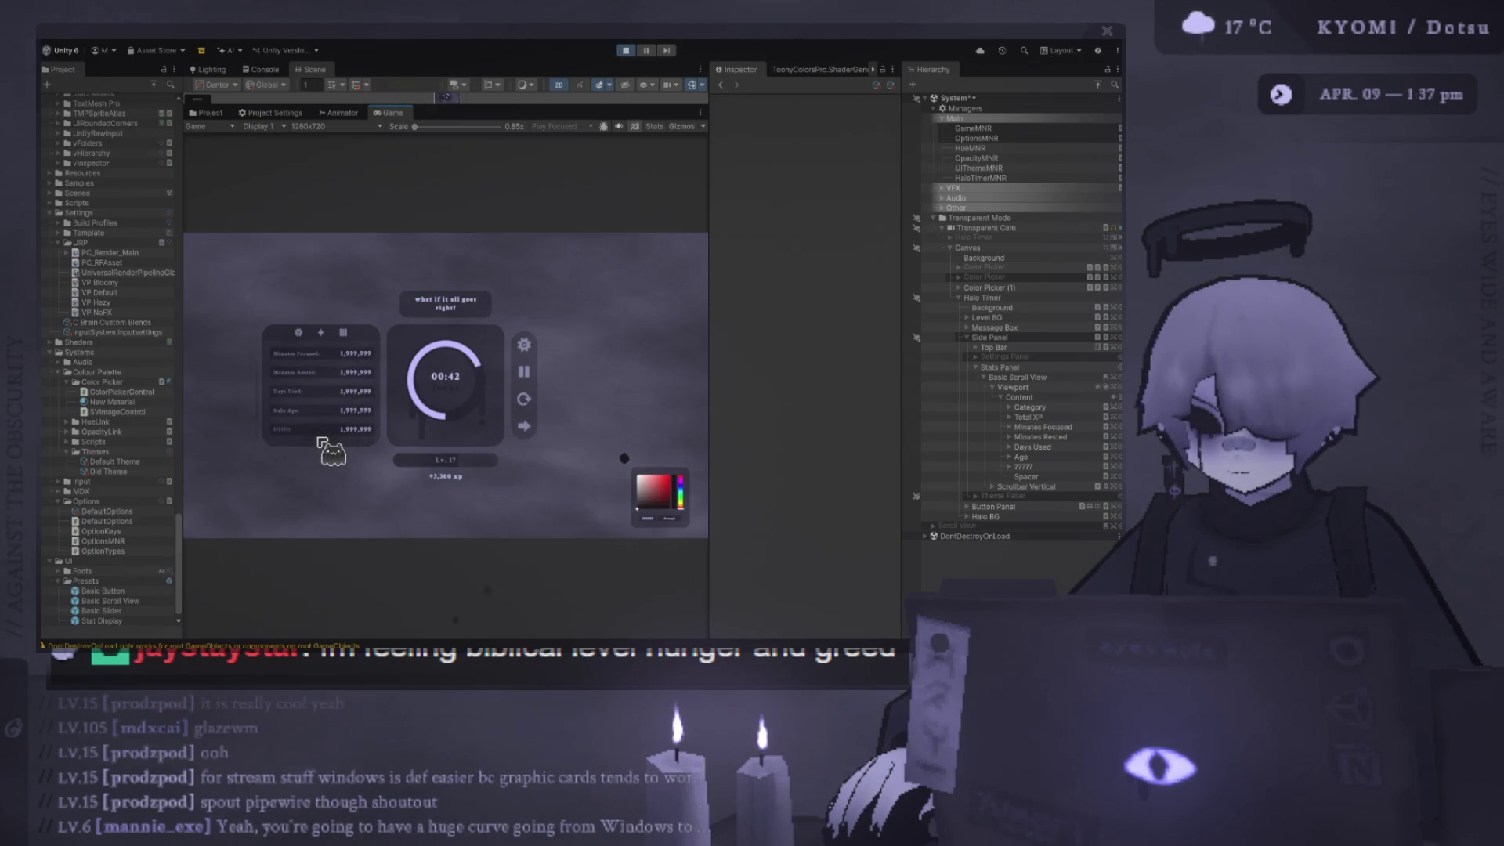
scroll(318, 438, "up", 3)
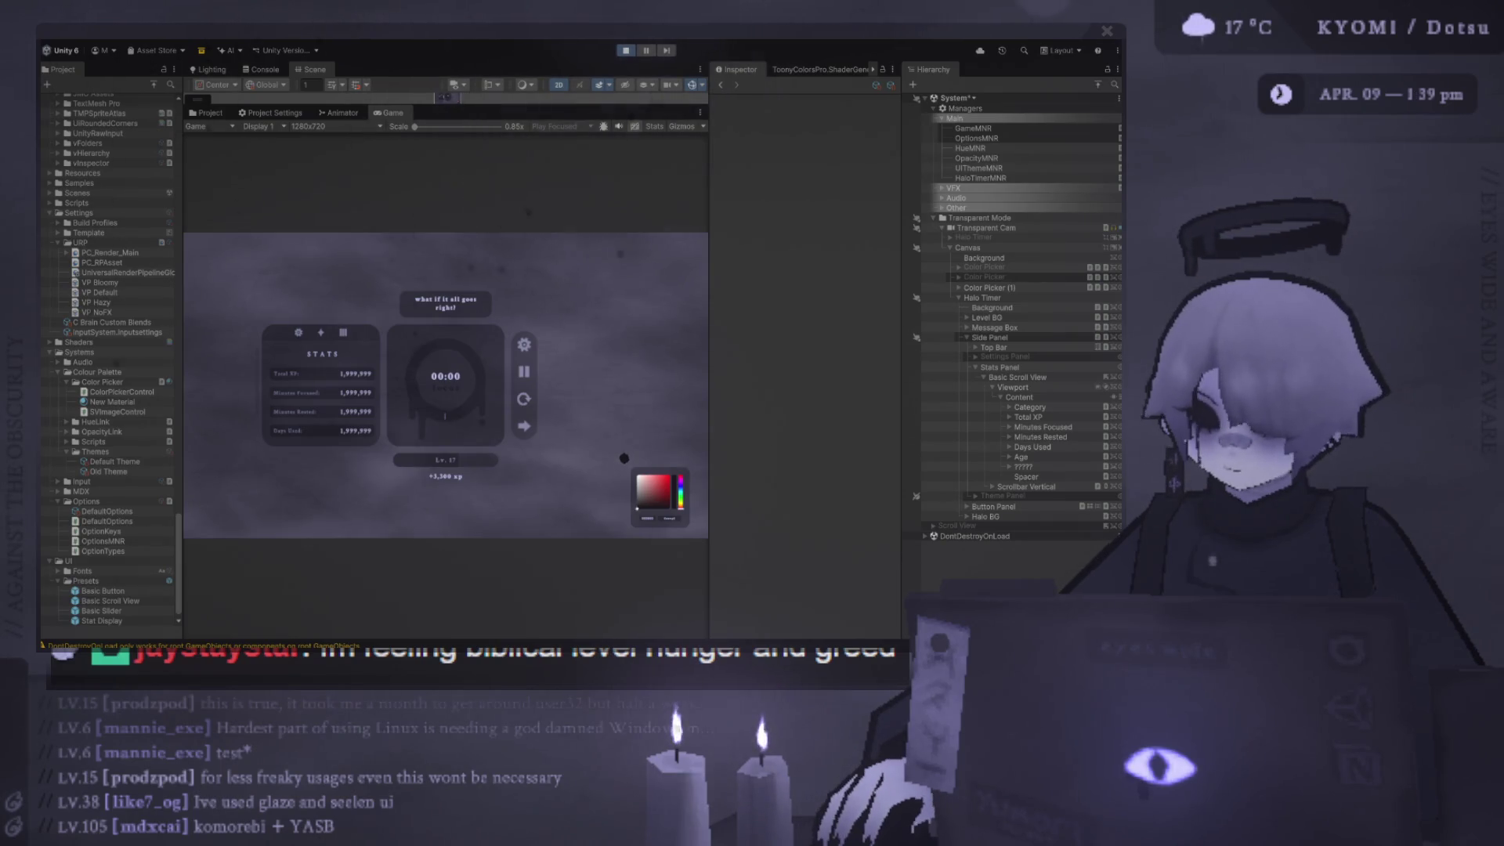
- Resize the Scene and Game views back and forth to compare the scene with the running game
left_click_drag(444, 98, 455, 171)
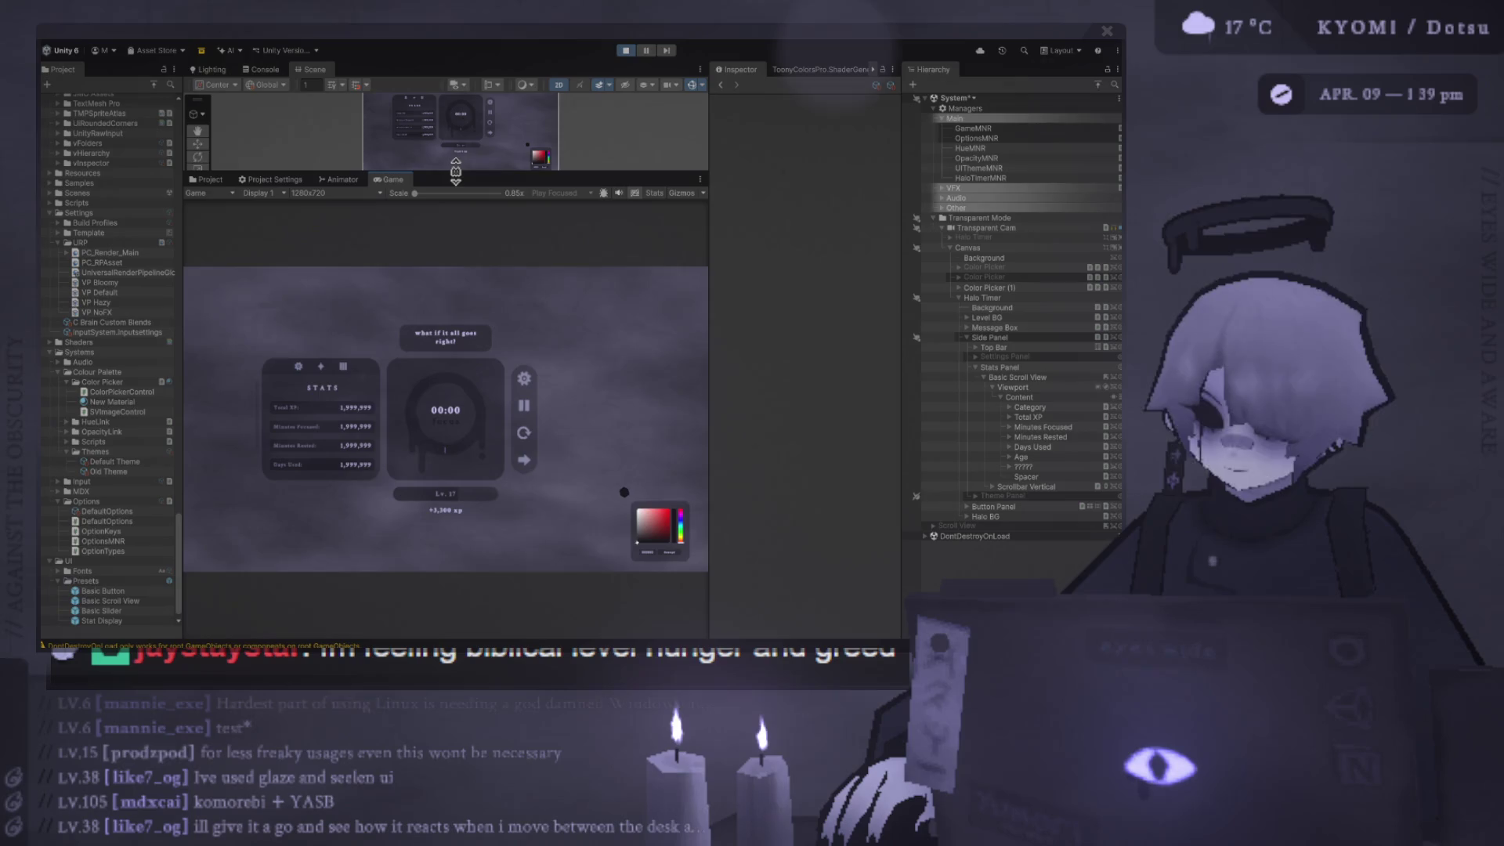
left_click_drag(455, 171, 455, 600)
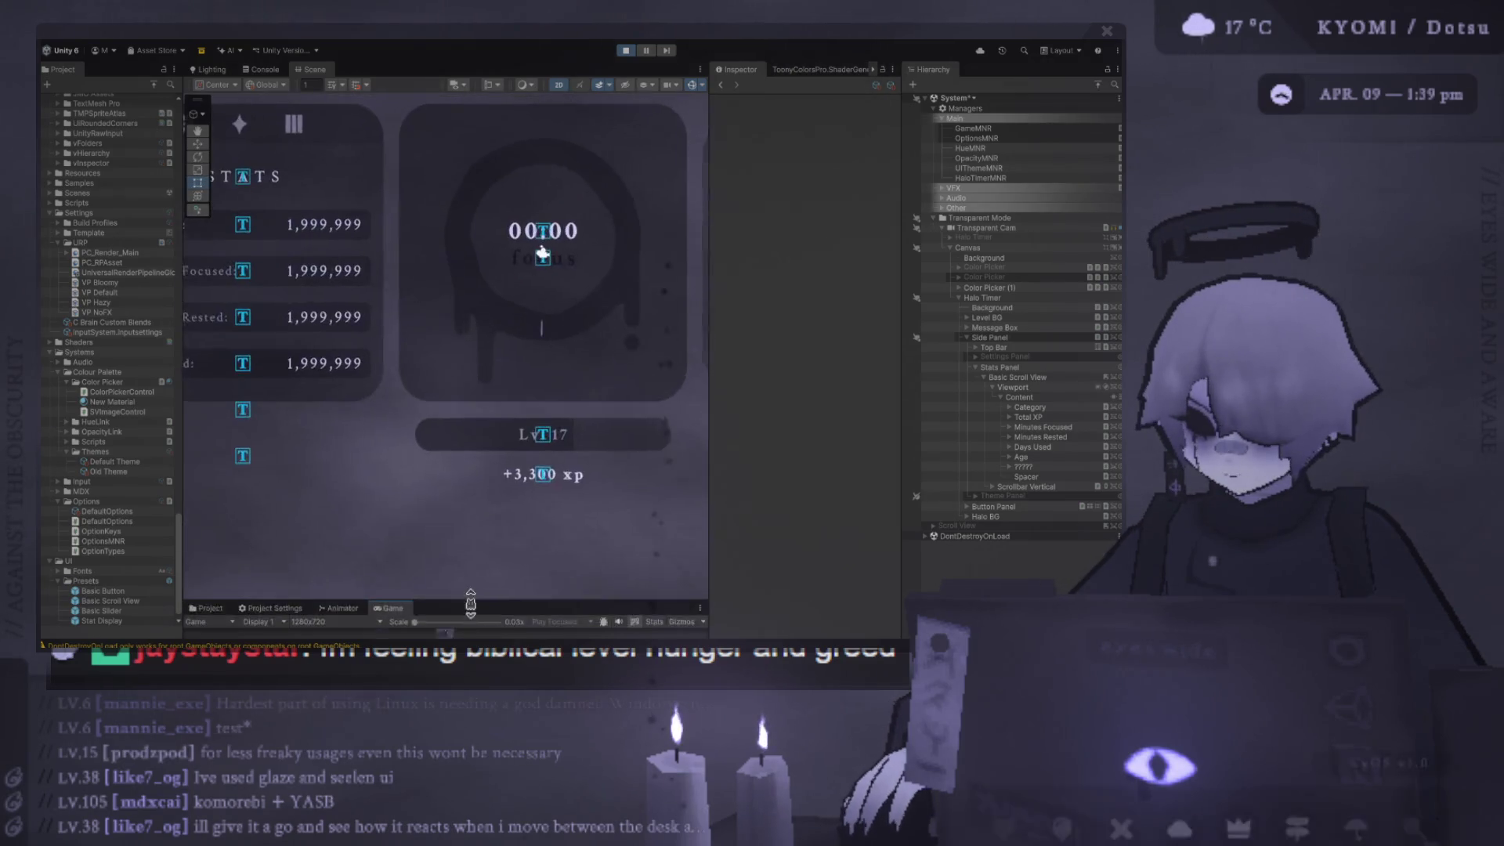
scroll(560, 295, "up", 3)
scroll(682, 243, "down", 3)
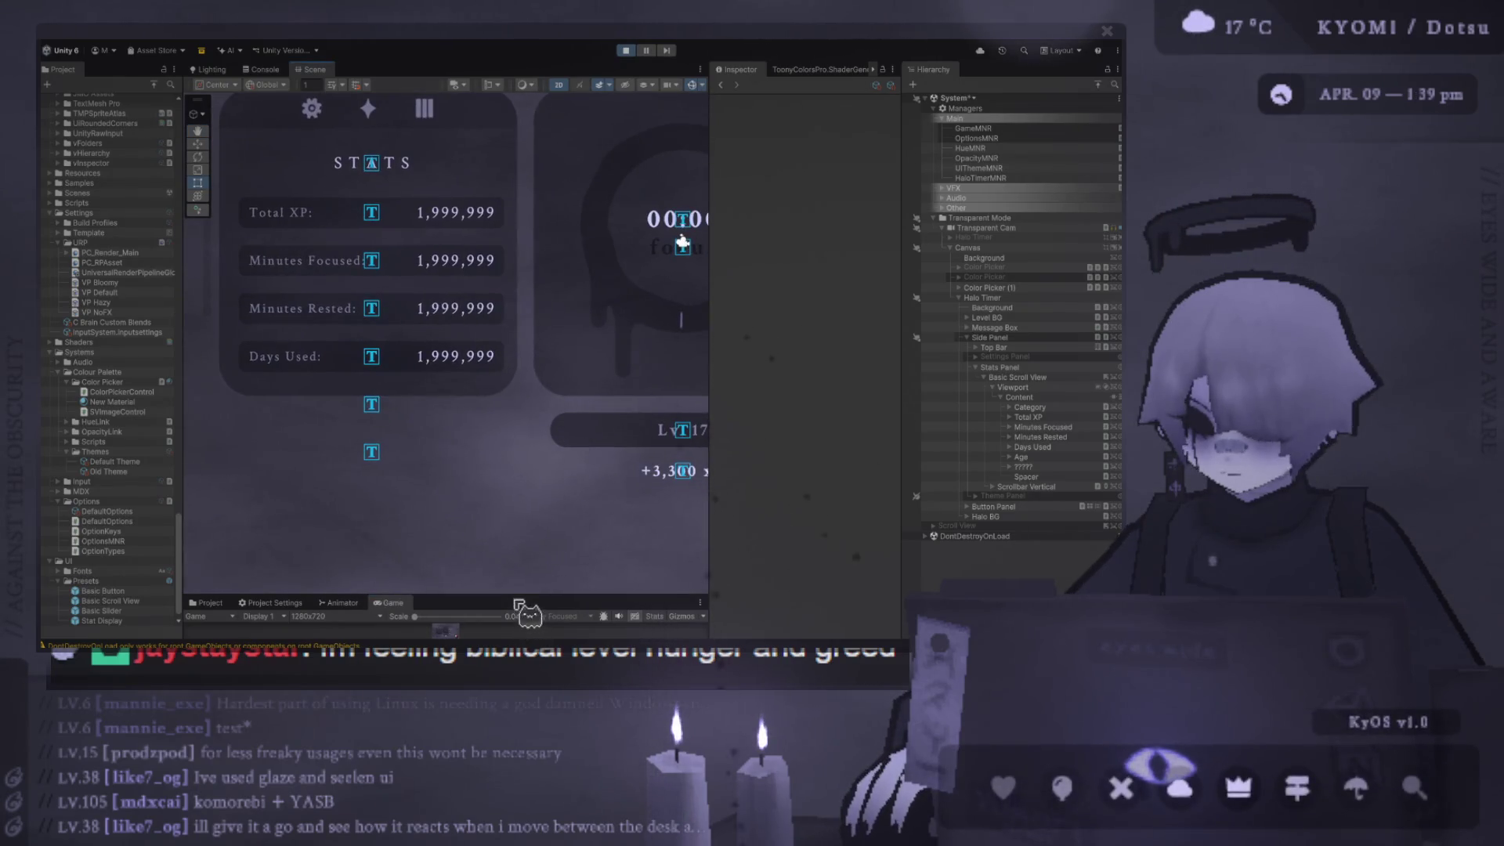
left_click_drag(517, 597, 514, 239)
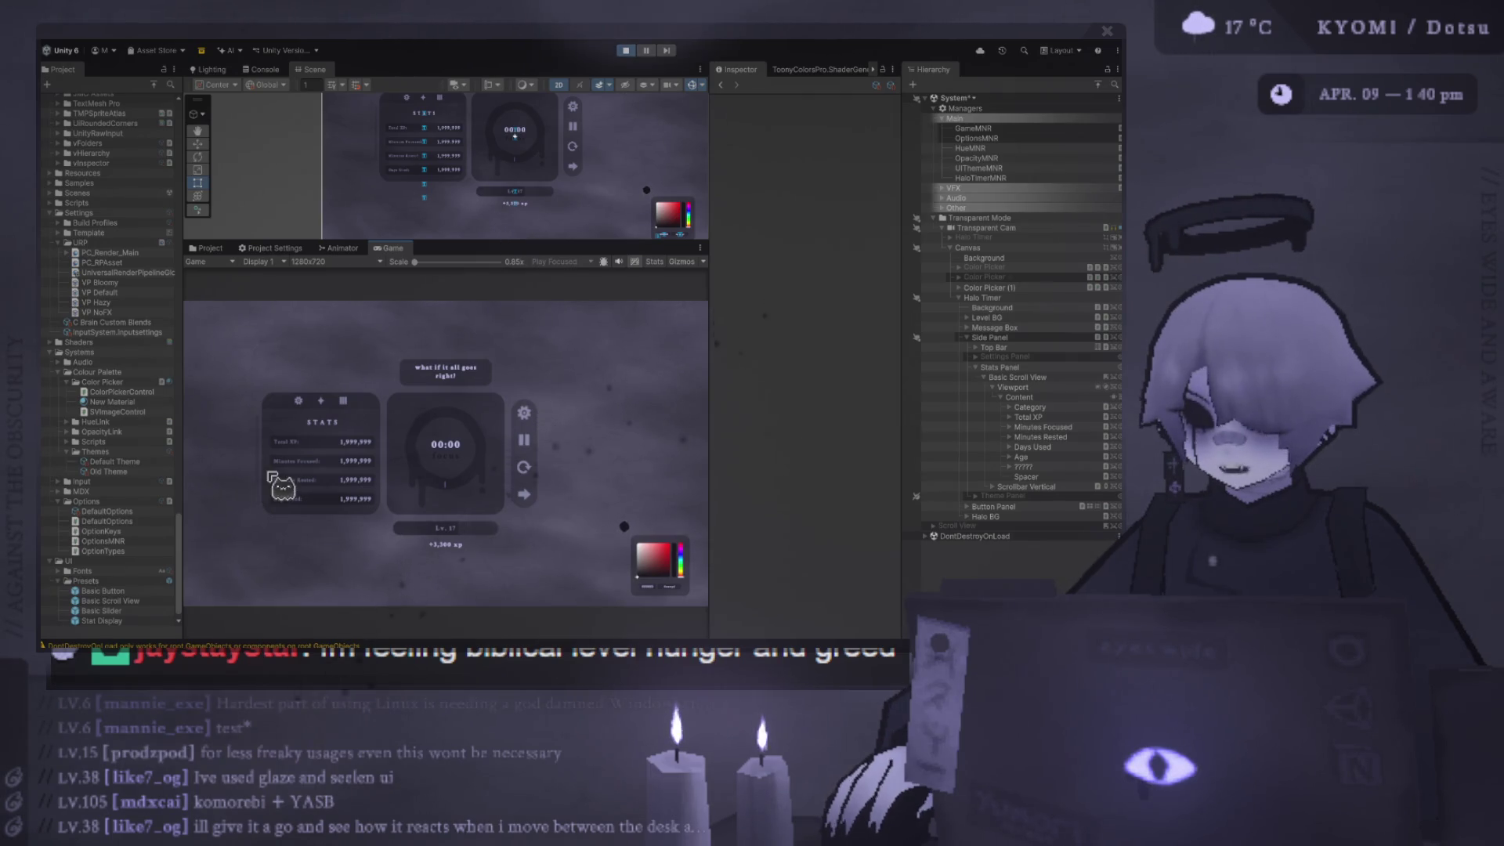
- Duplicate the Total XP row, rename the copy Divider, and delete its Label and Amount children
left_click_drag(470, 240, 470, 549)
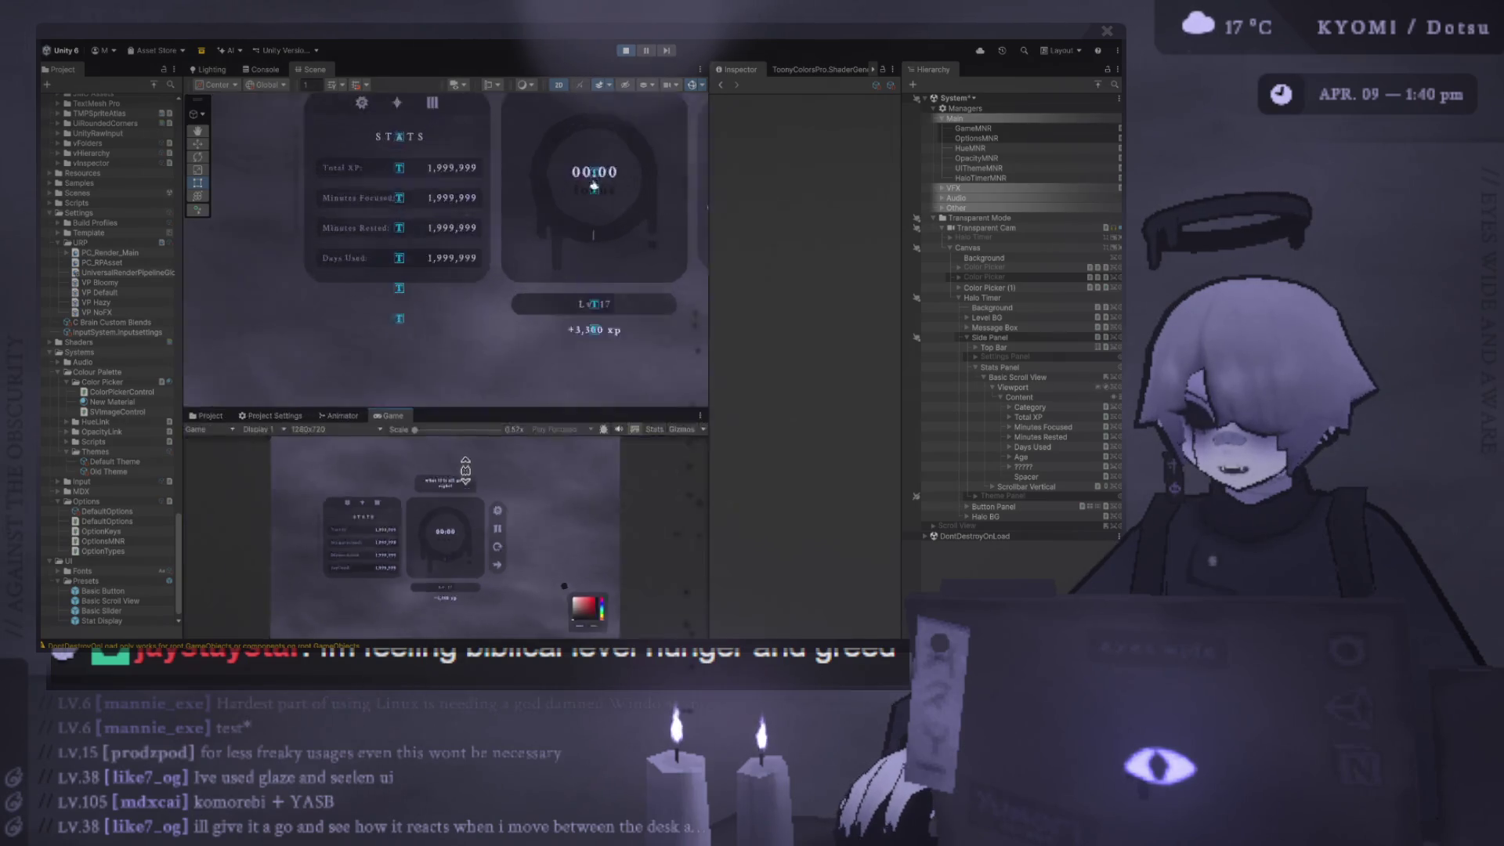
scroll(462, 266, "up", 5)
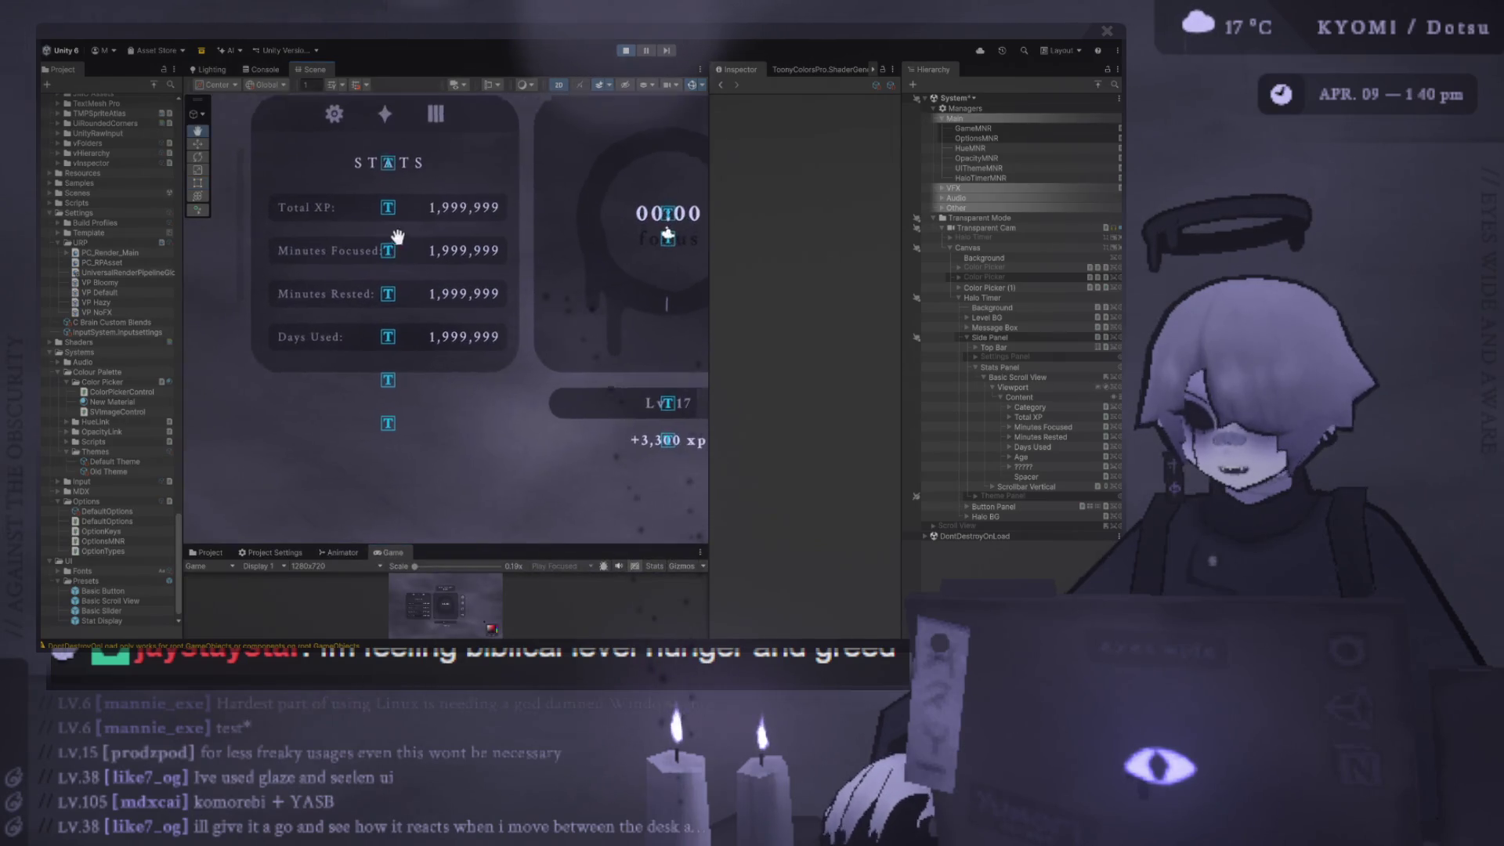
left_click(1041, 408)
left_click(1045, 418)
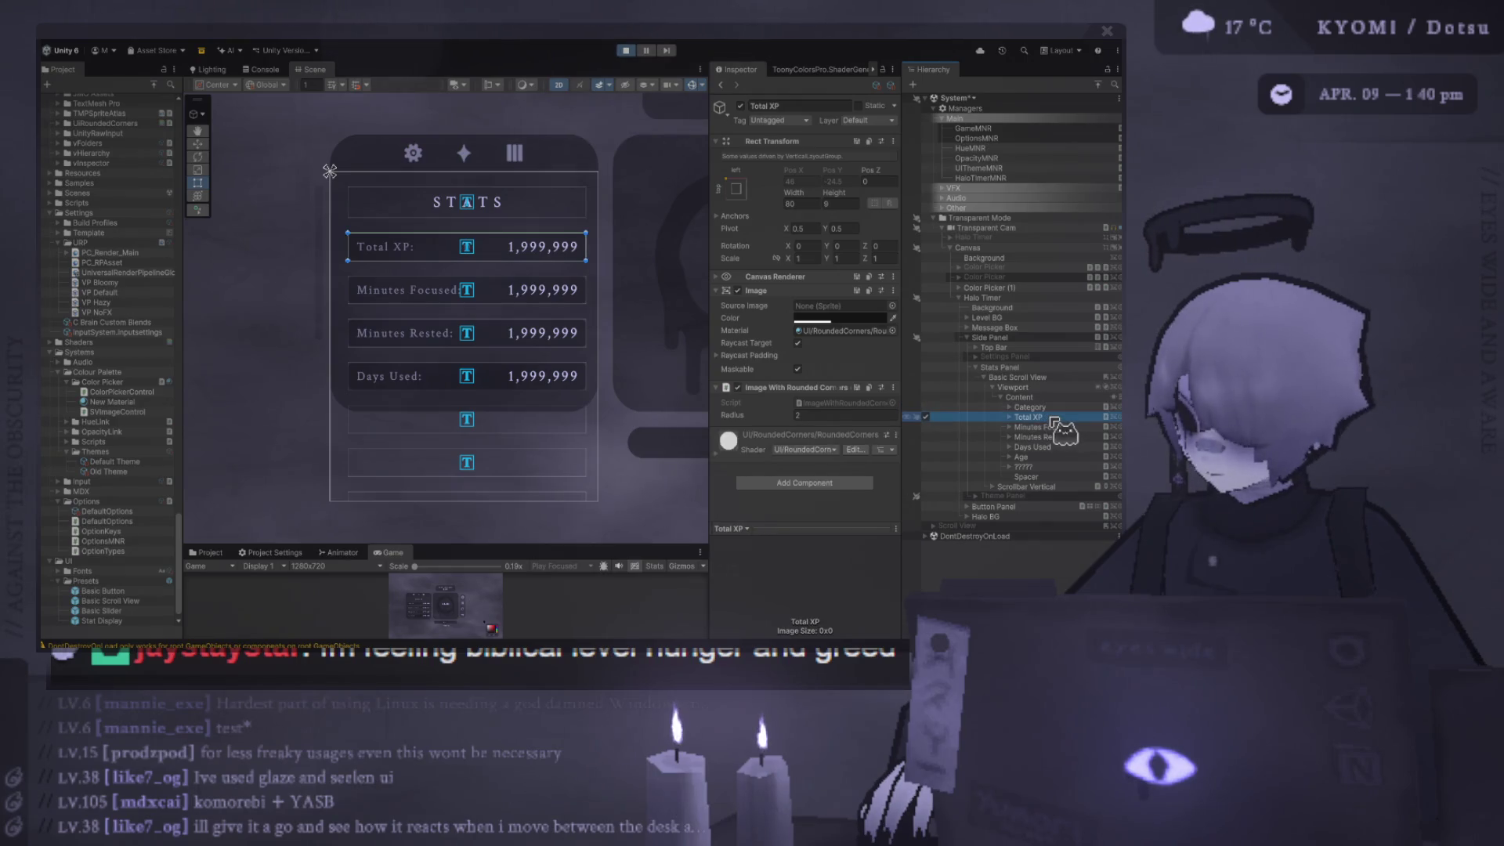
key("ctrl+d")
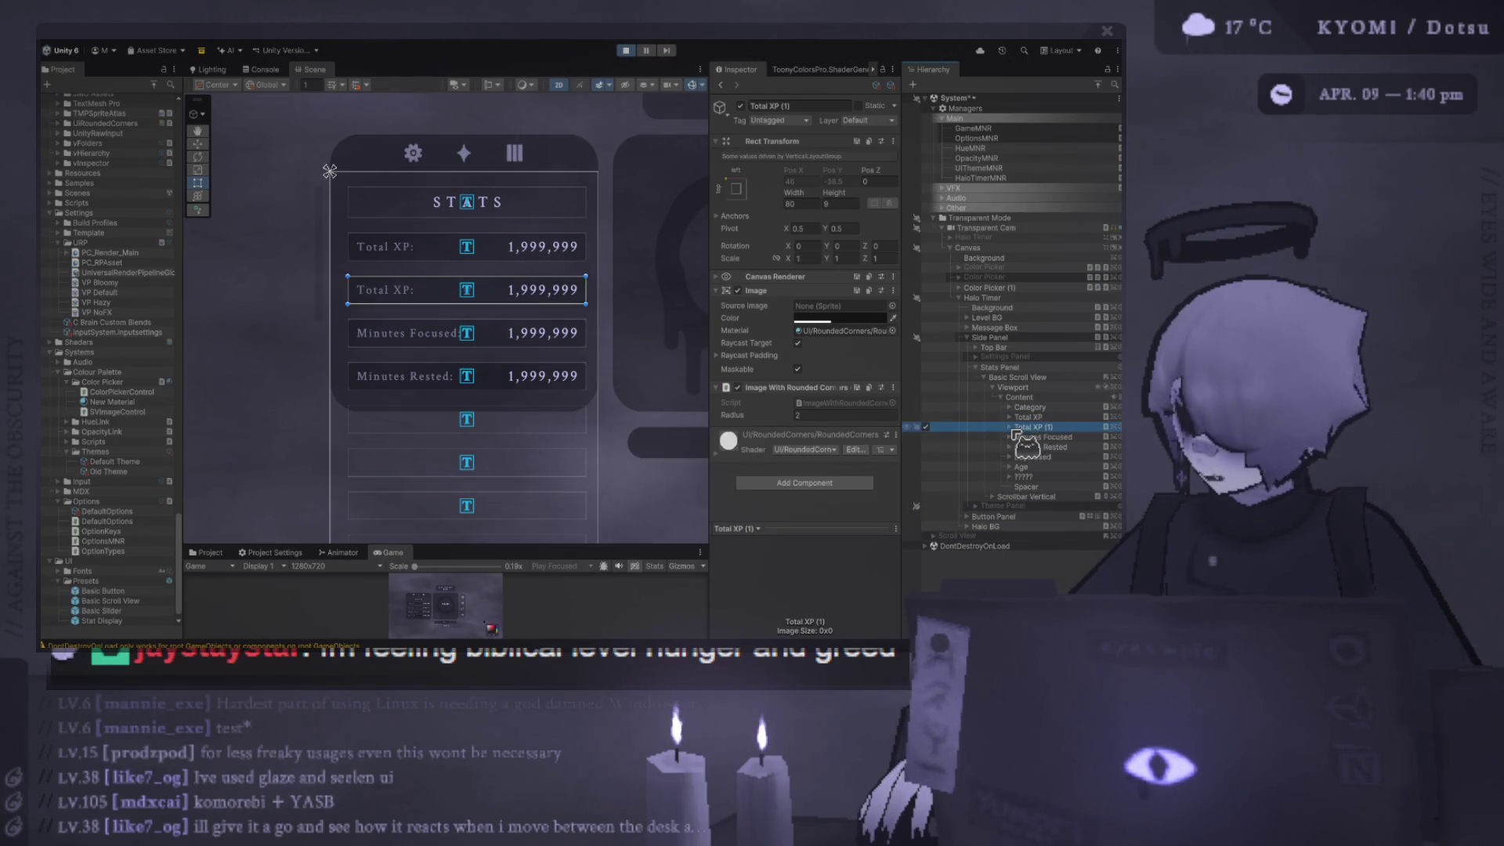
key("Right")
left_click(1061, 427)
type("Divider")
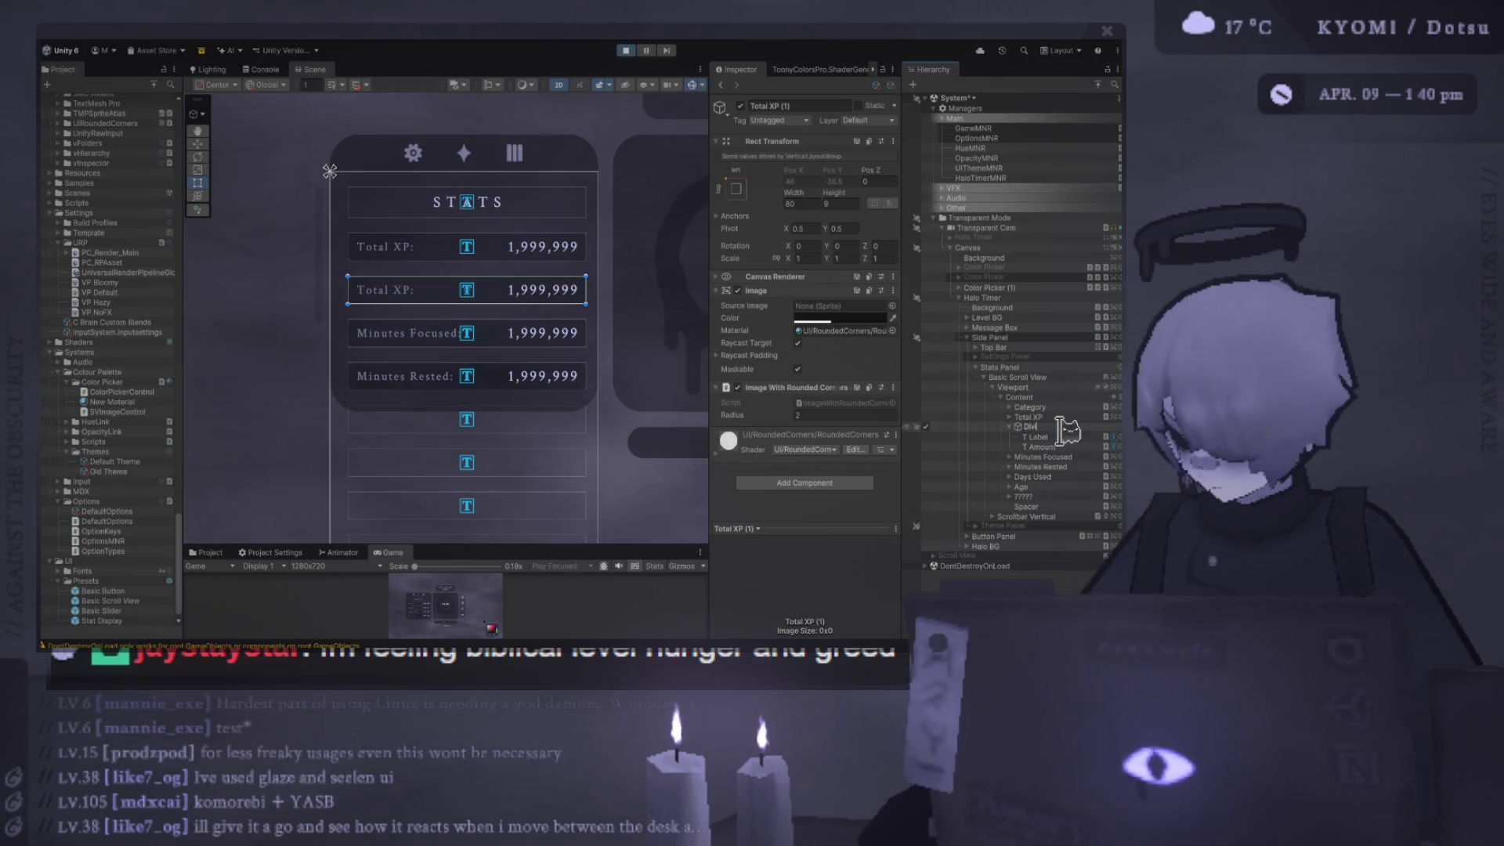
key("Return")
left_click(1038, 437)
key("Delete")
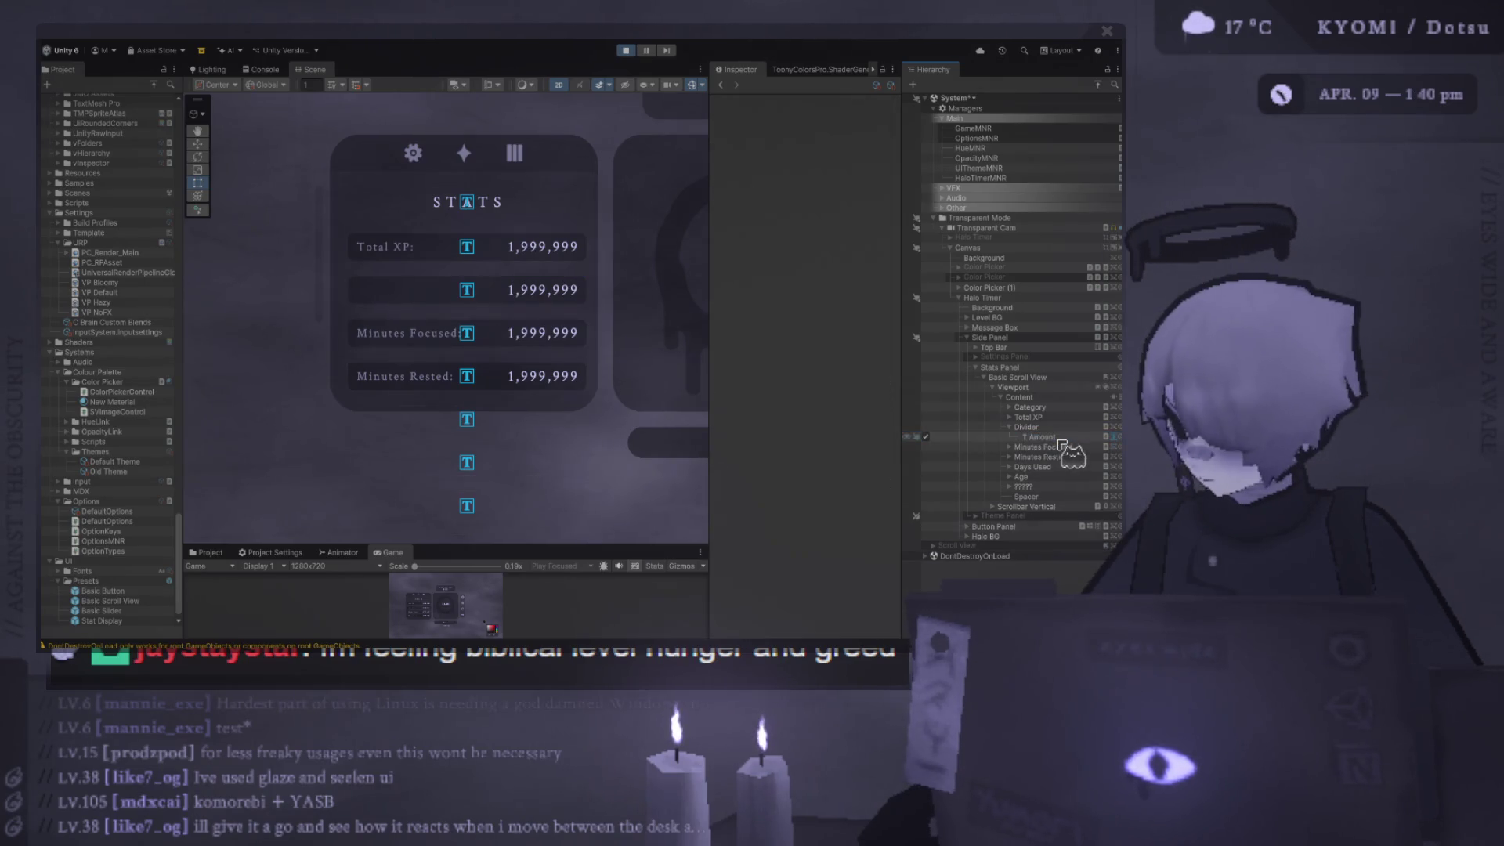
key("Delete")
- Set the Divider's Height to 1 and Width to 70
left_click(1026, 427)
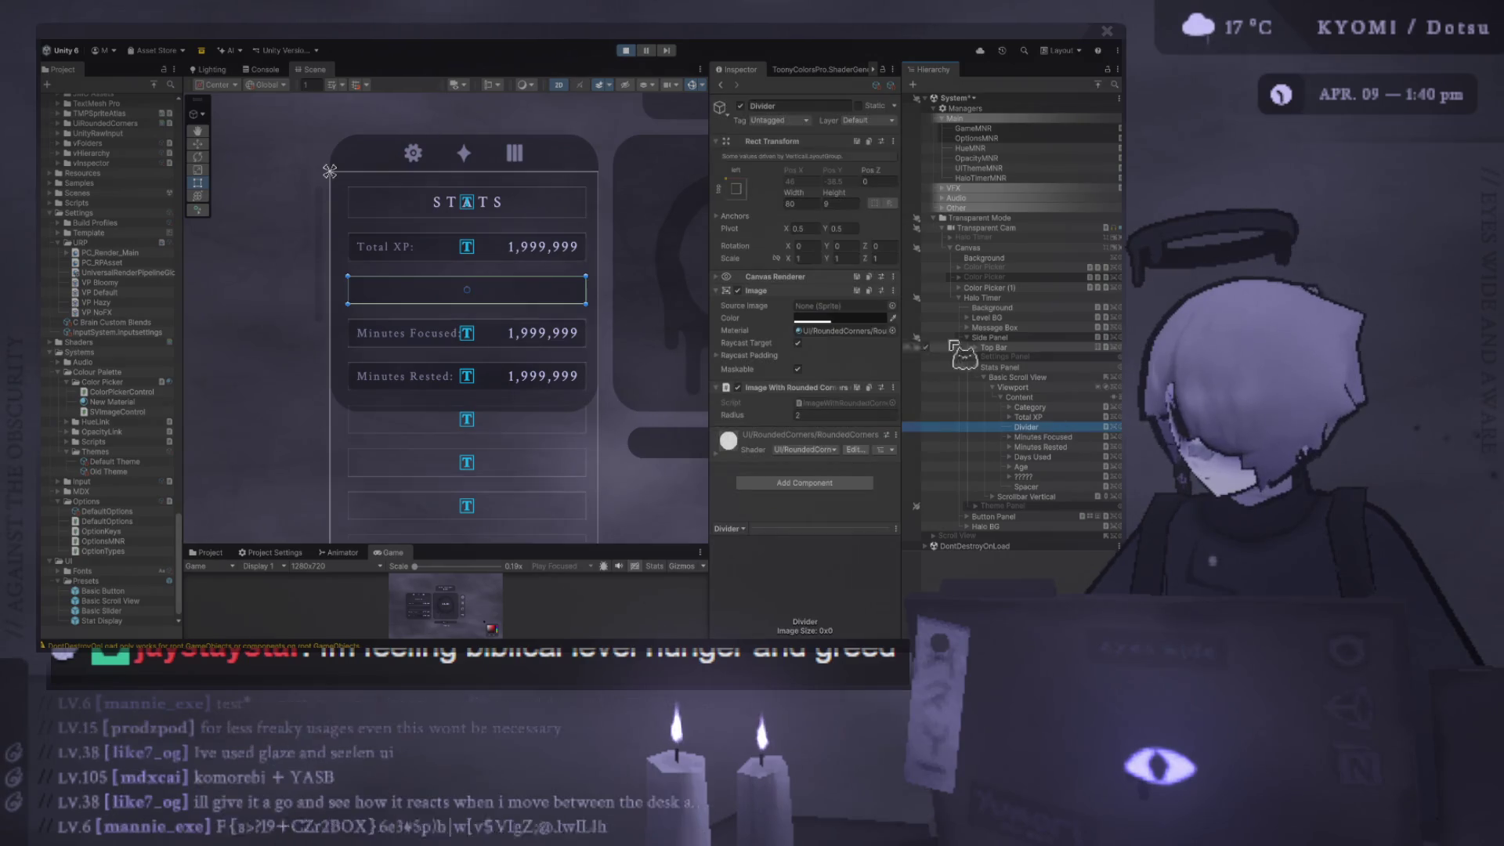
left_click(831, 203)
type("91")
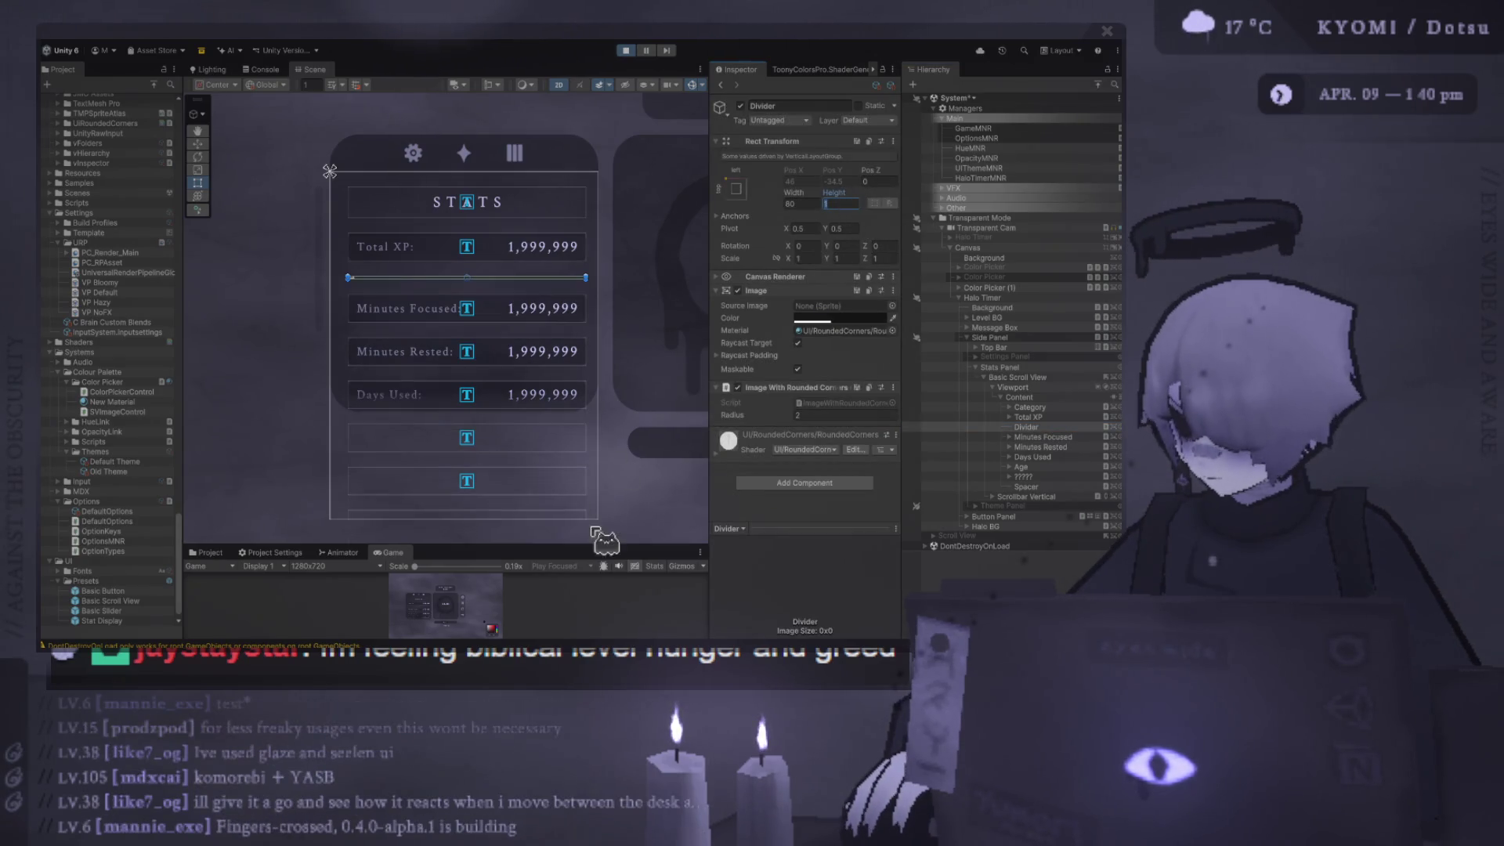
mouse_move(589, 546)
left_mouse_down()
mouse_move(586, 149)
mouse_move(587, 463)
left_mouse_up()
key("f")
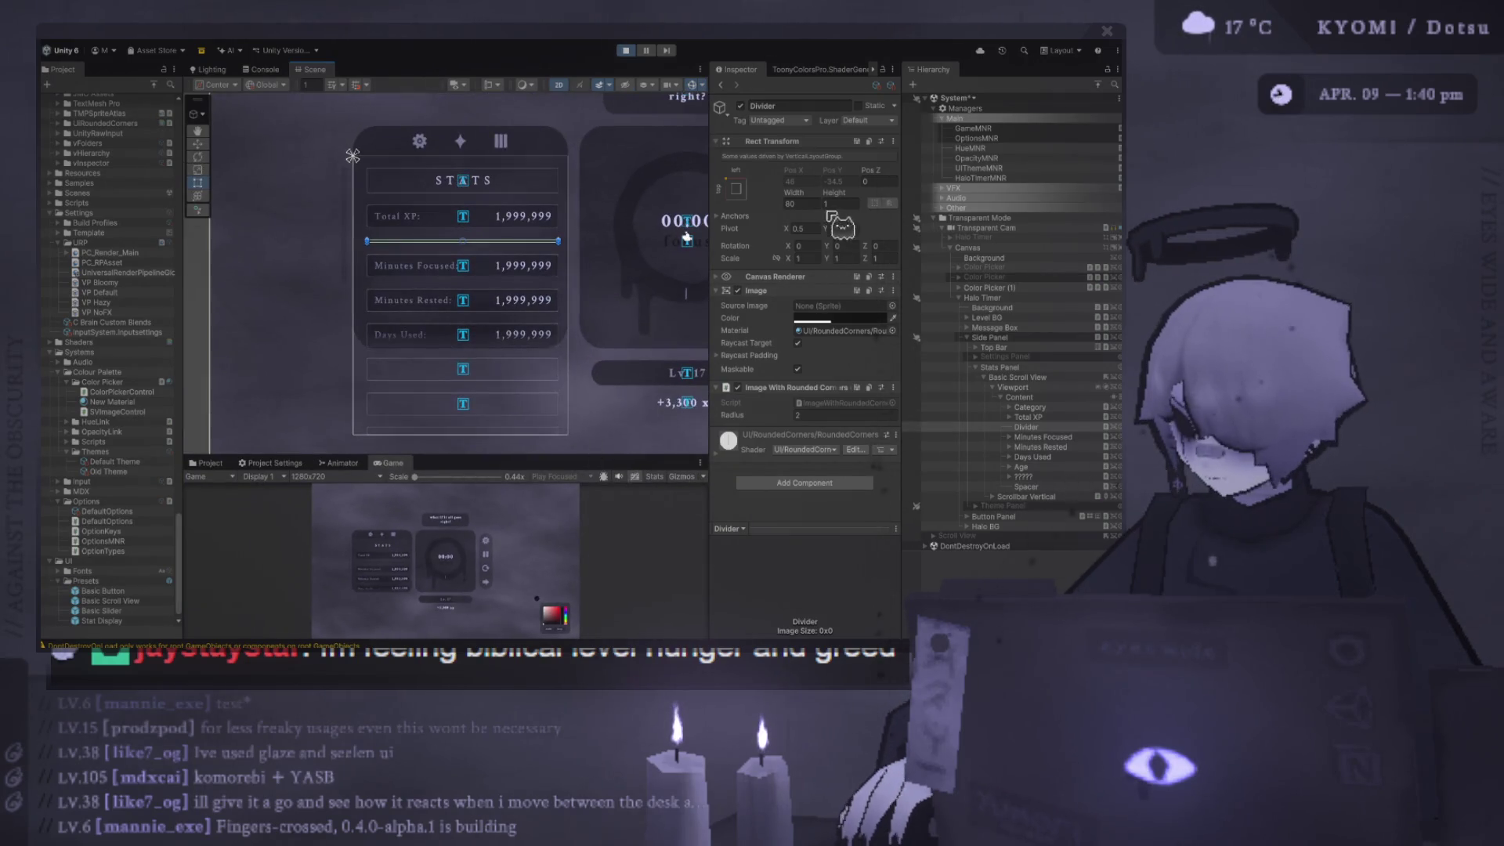
double_click(805, 204)
type("70")
key("ctrl+s")
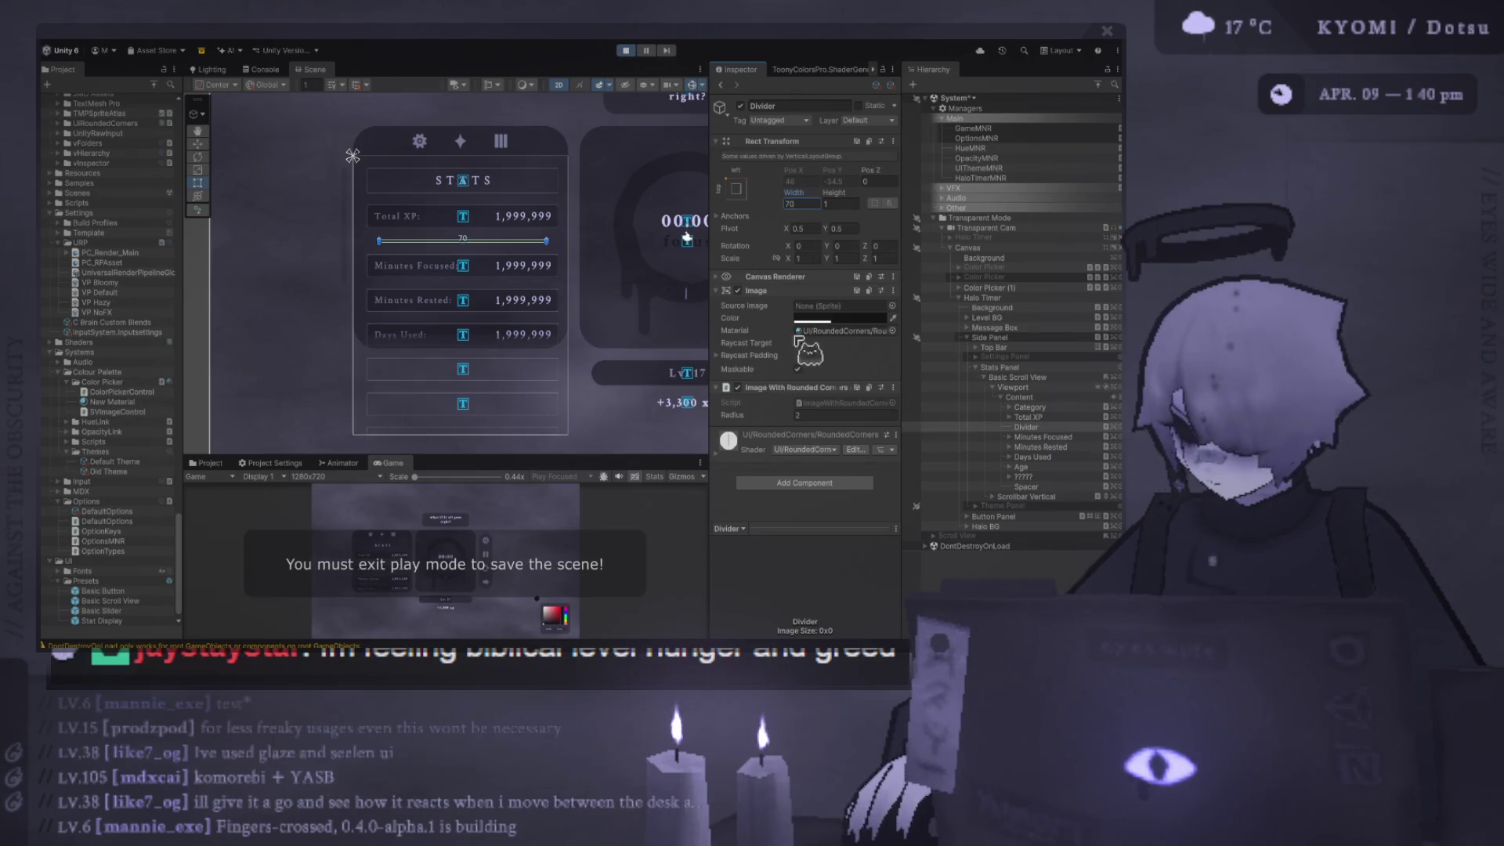
left_click(1043, 427)
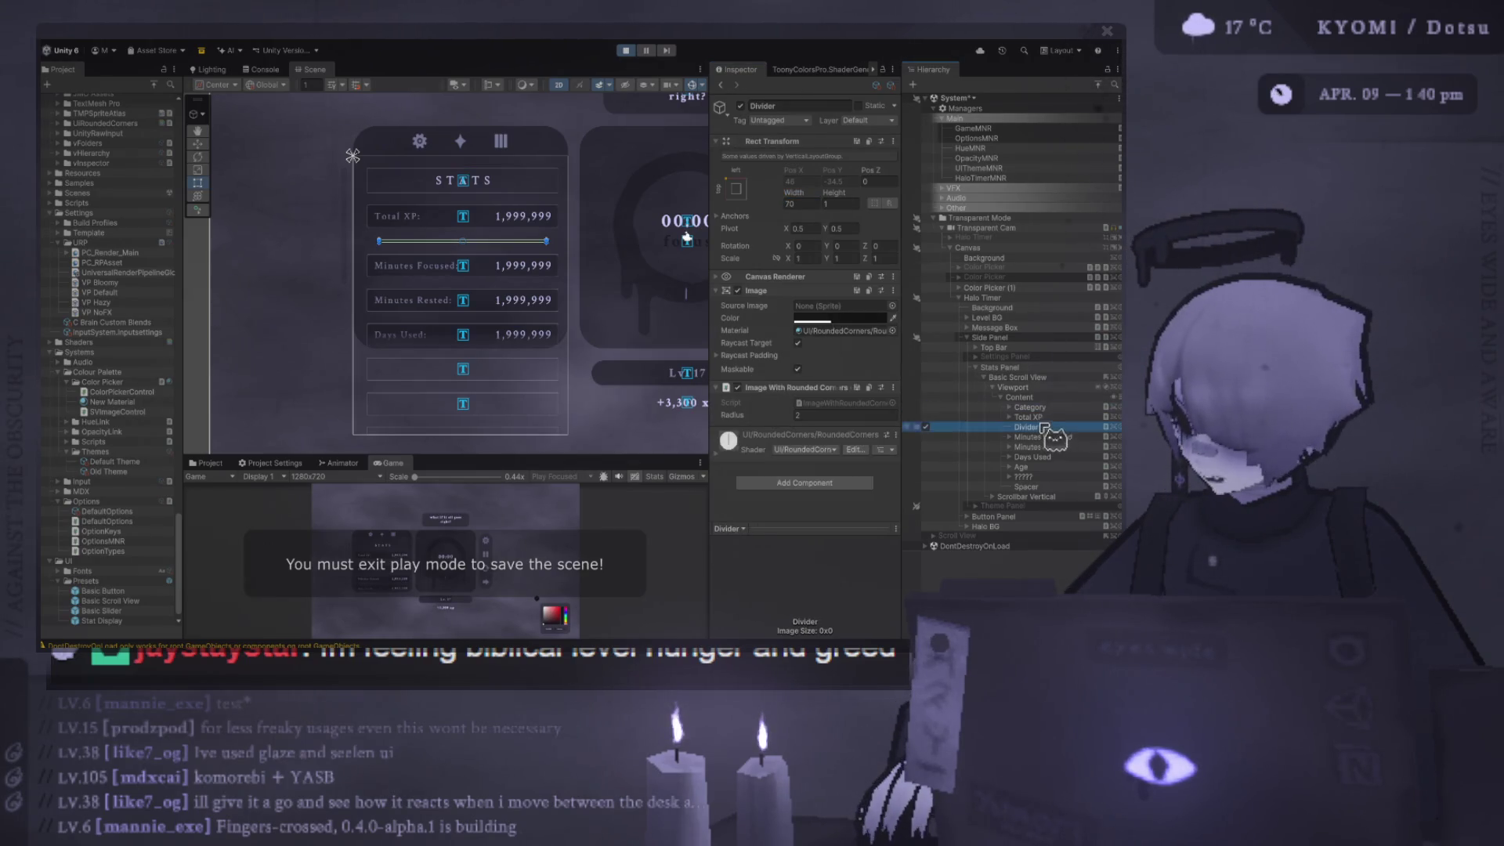
- Exit Play mode and paste the Divider back between Total XP and Minutes Focused
key("ctrl+p")
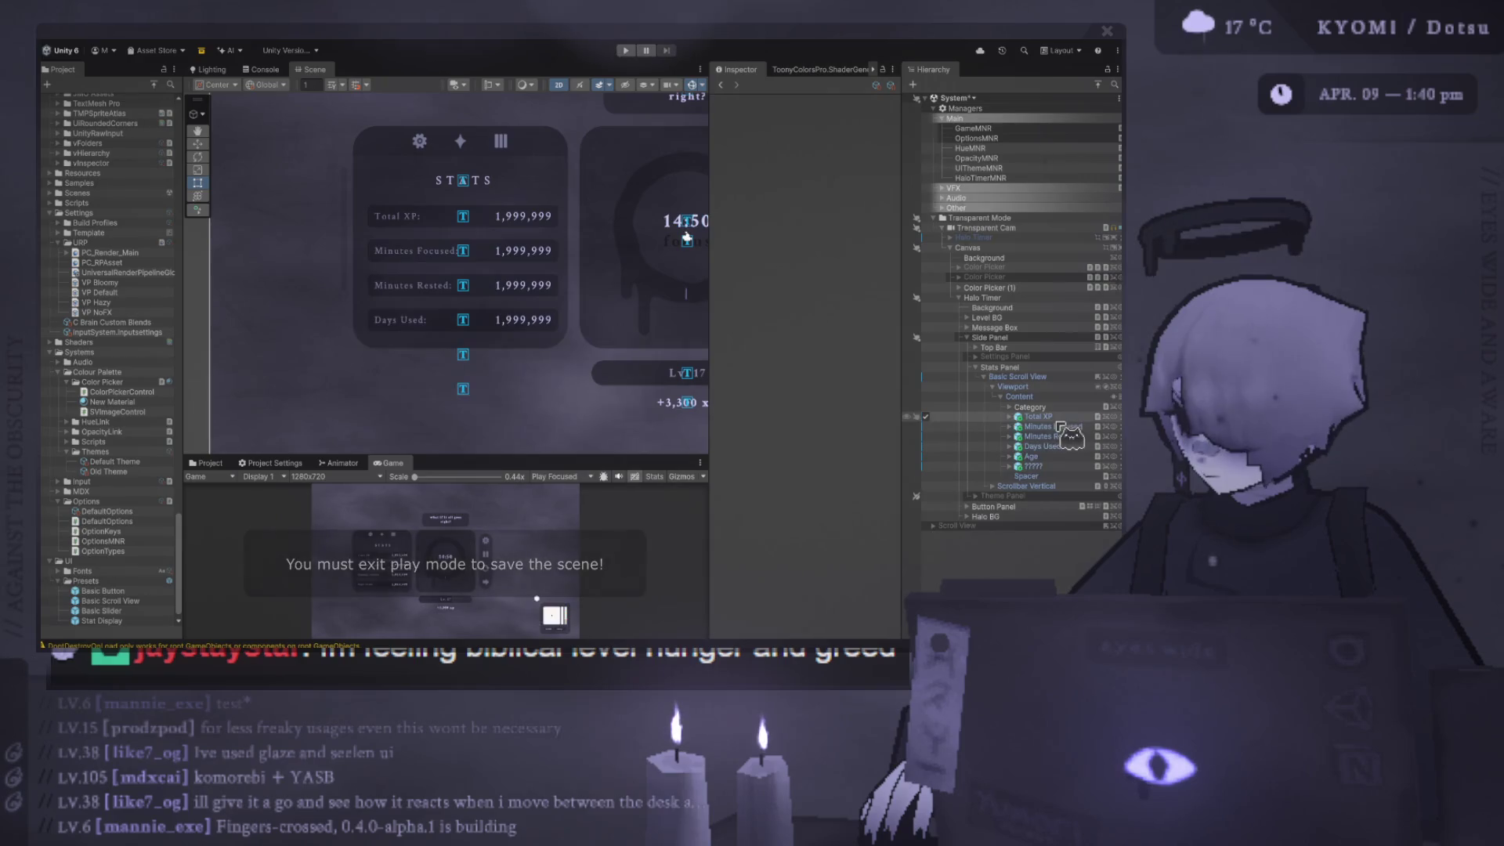
key("ctrl+v")
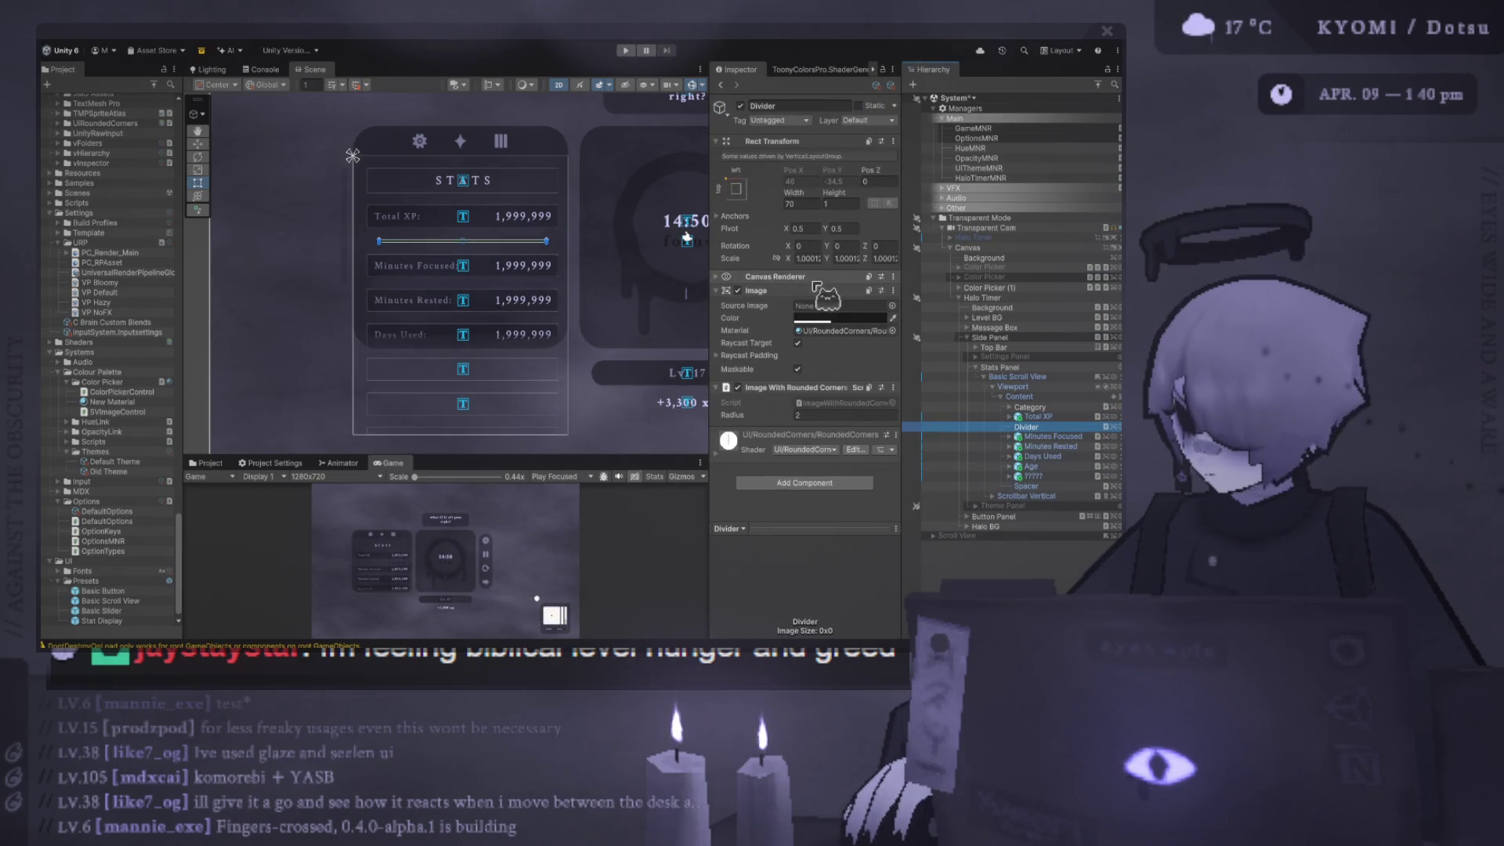
left_click(822, 298)
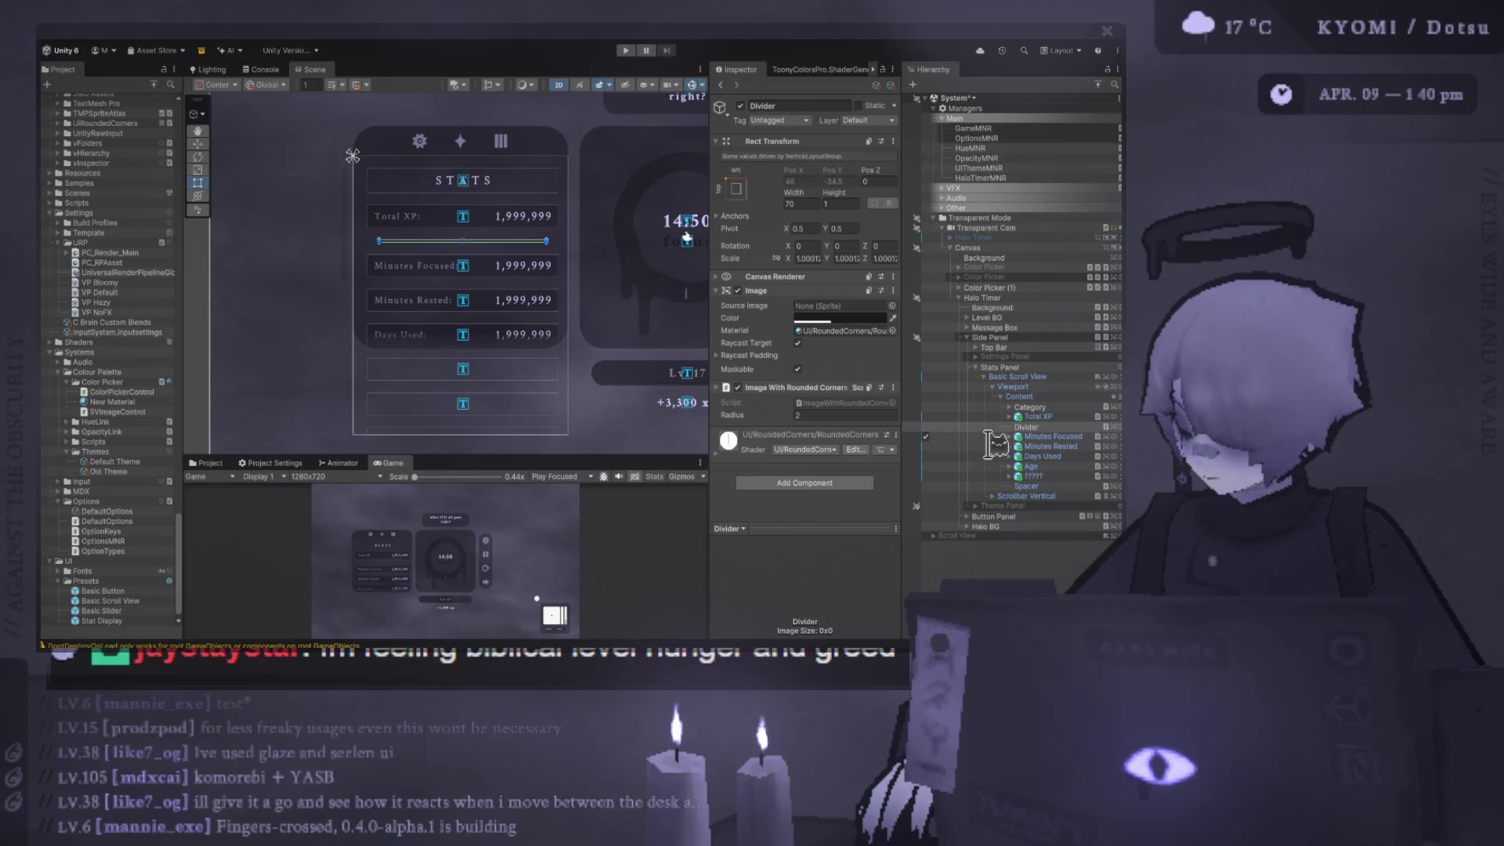
mouse_move(597, 455)
left_mouse_down()
mouse_move(598, 176)
mouse_move(601, 226)
left_mouse_up()
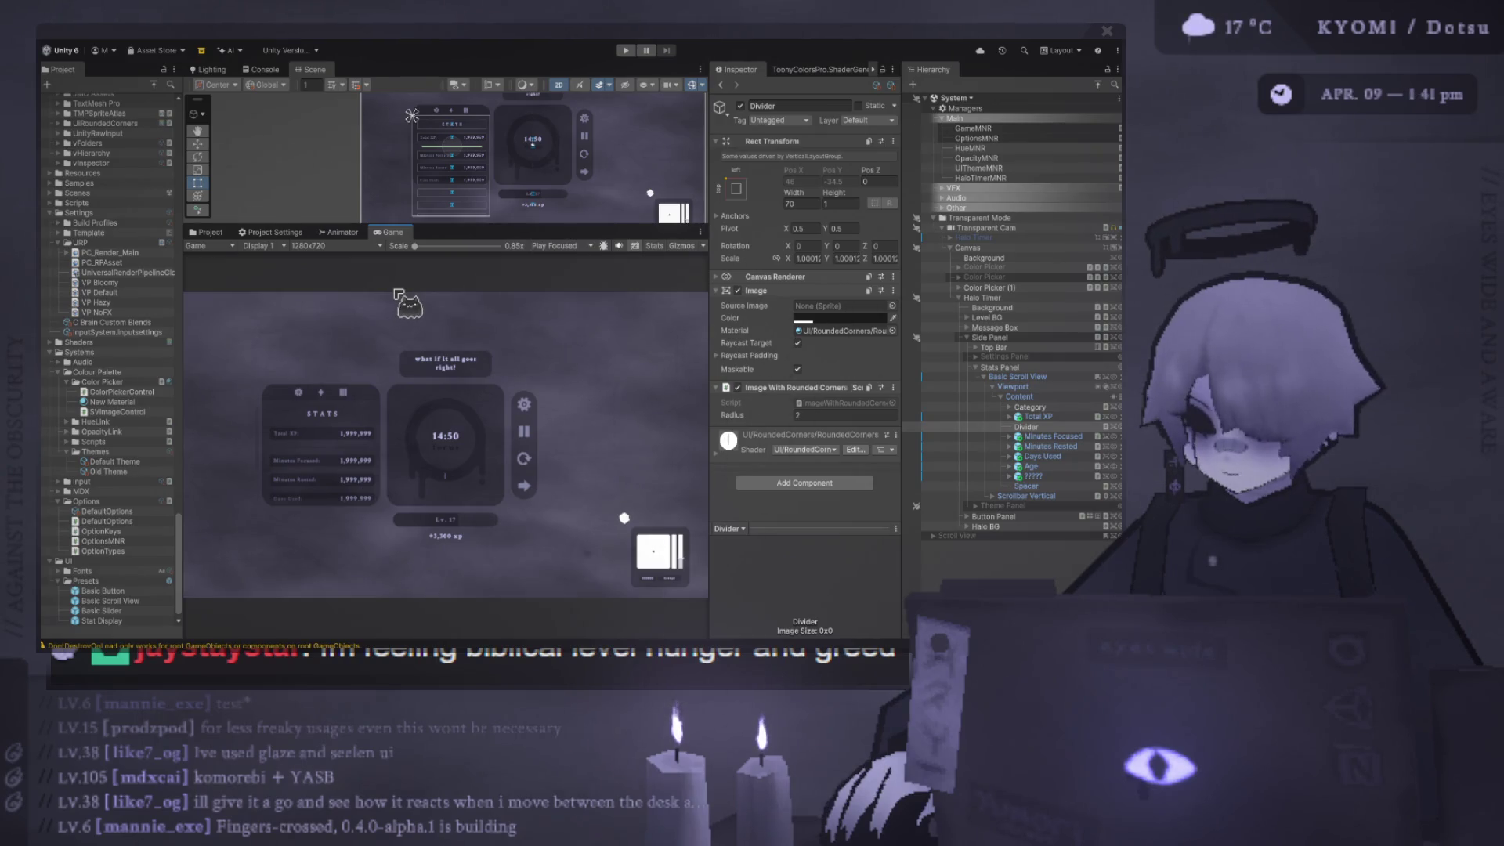
left_click(852, 203)
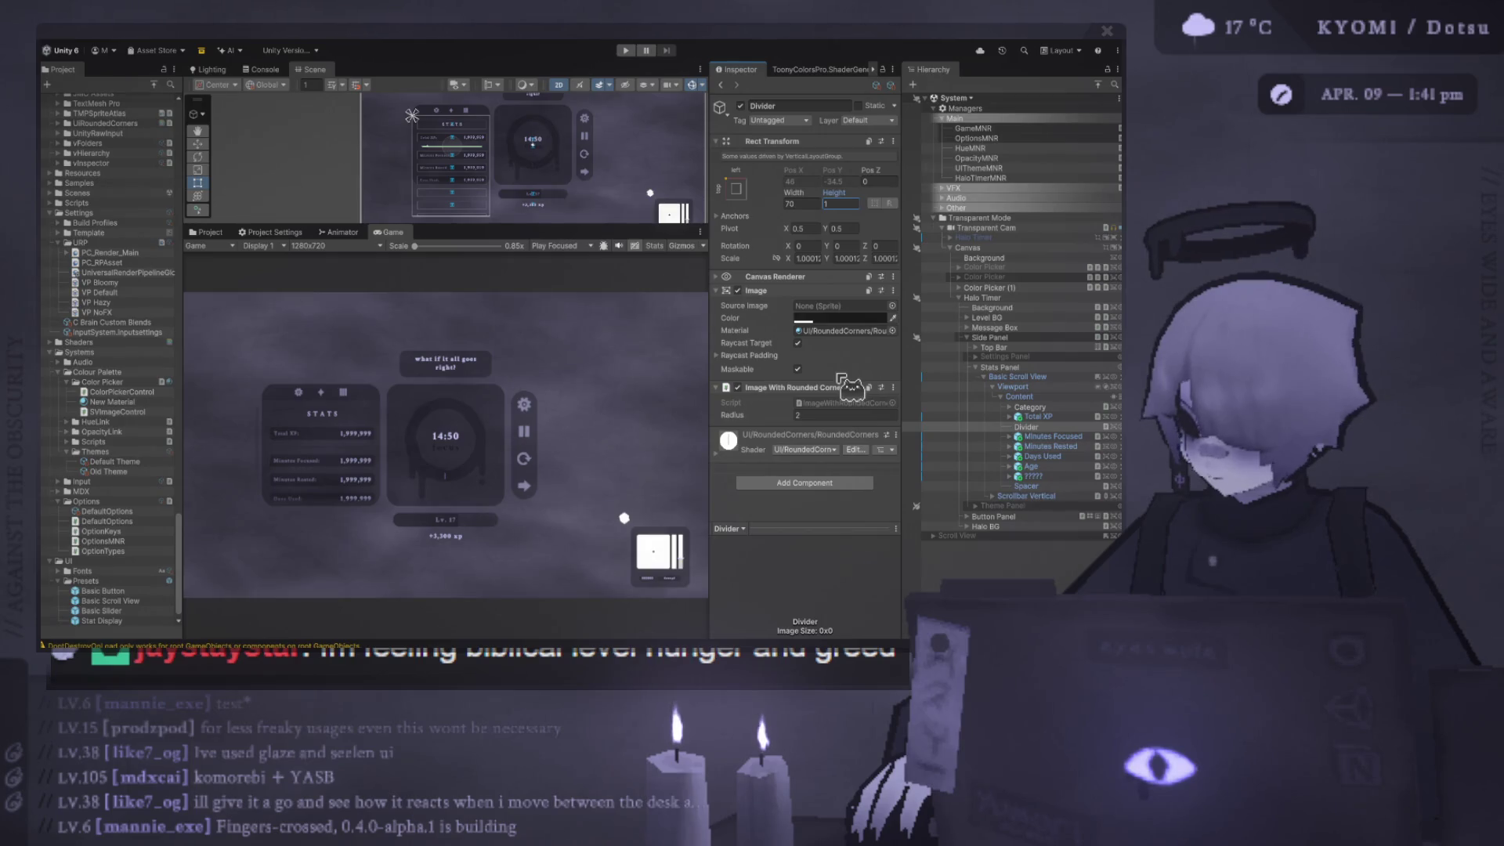
left_click_drag(1050, 465, 1045, 456)
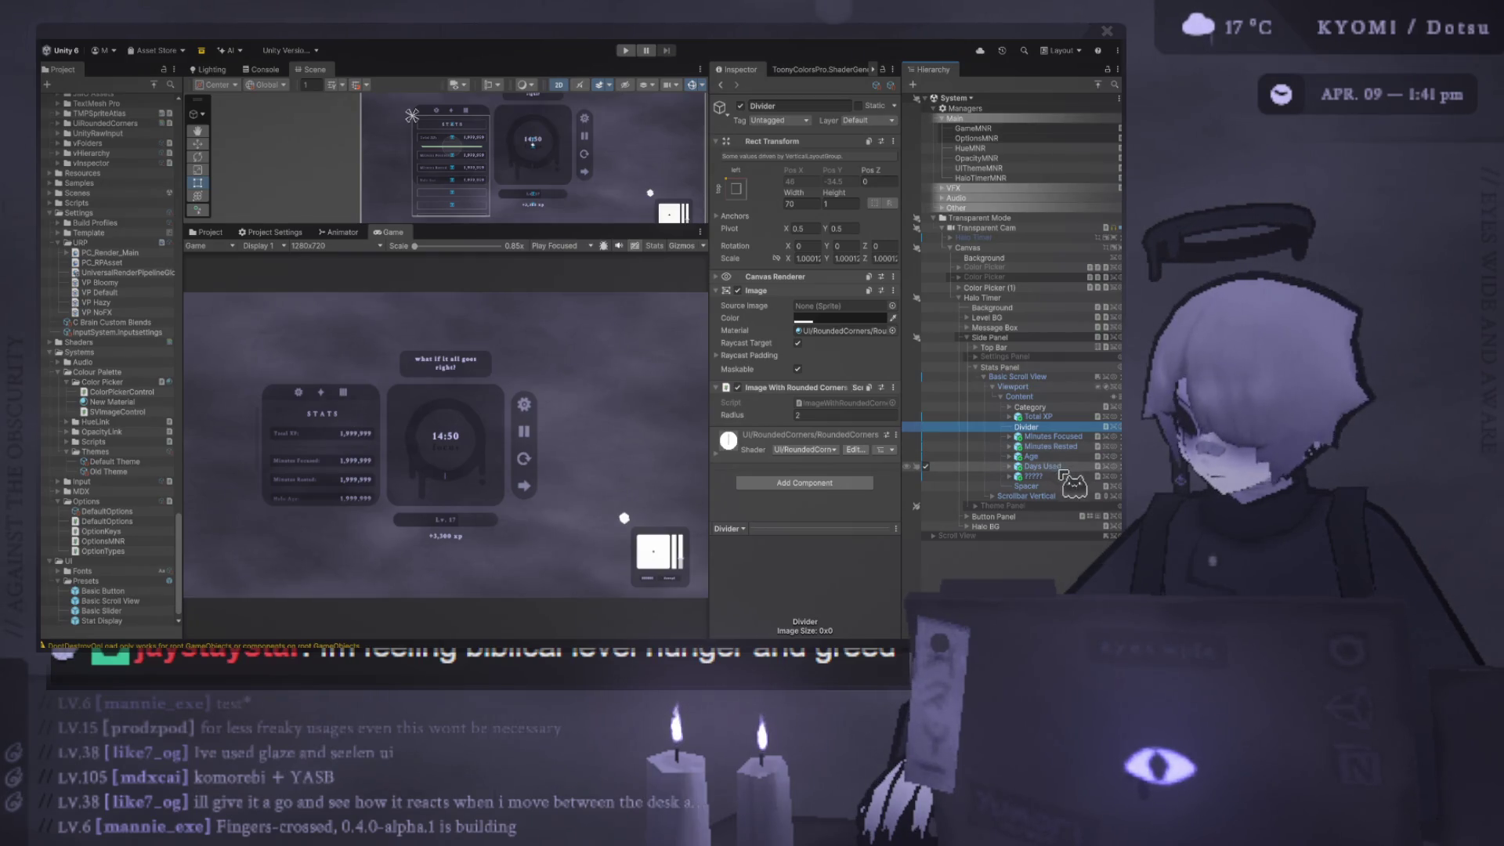
left_click_drag(1061, 467, 1054, 451)
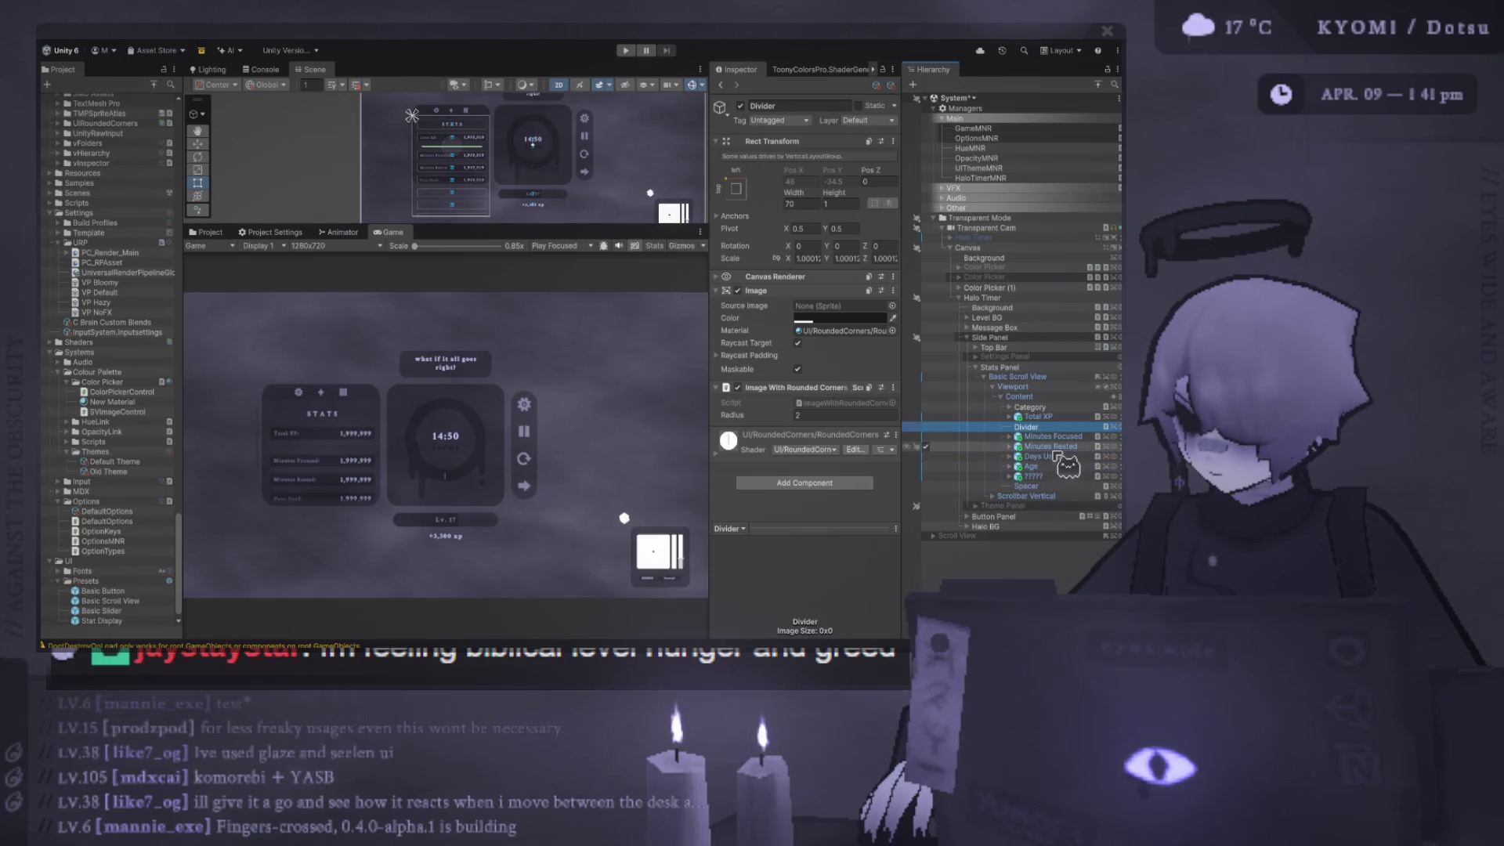
left_click(1055, 438)
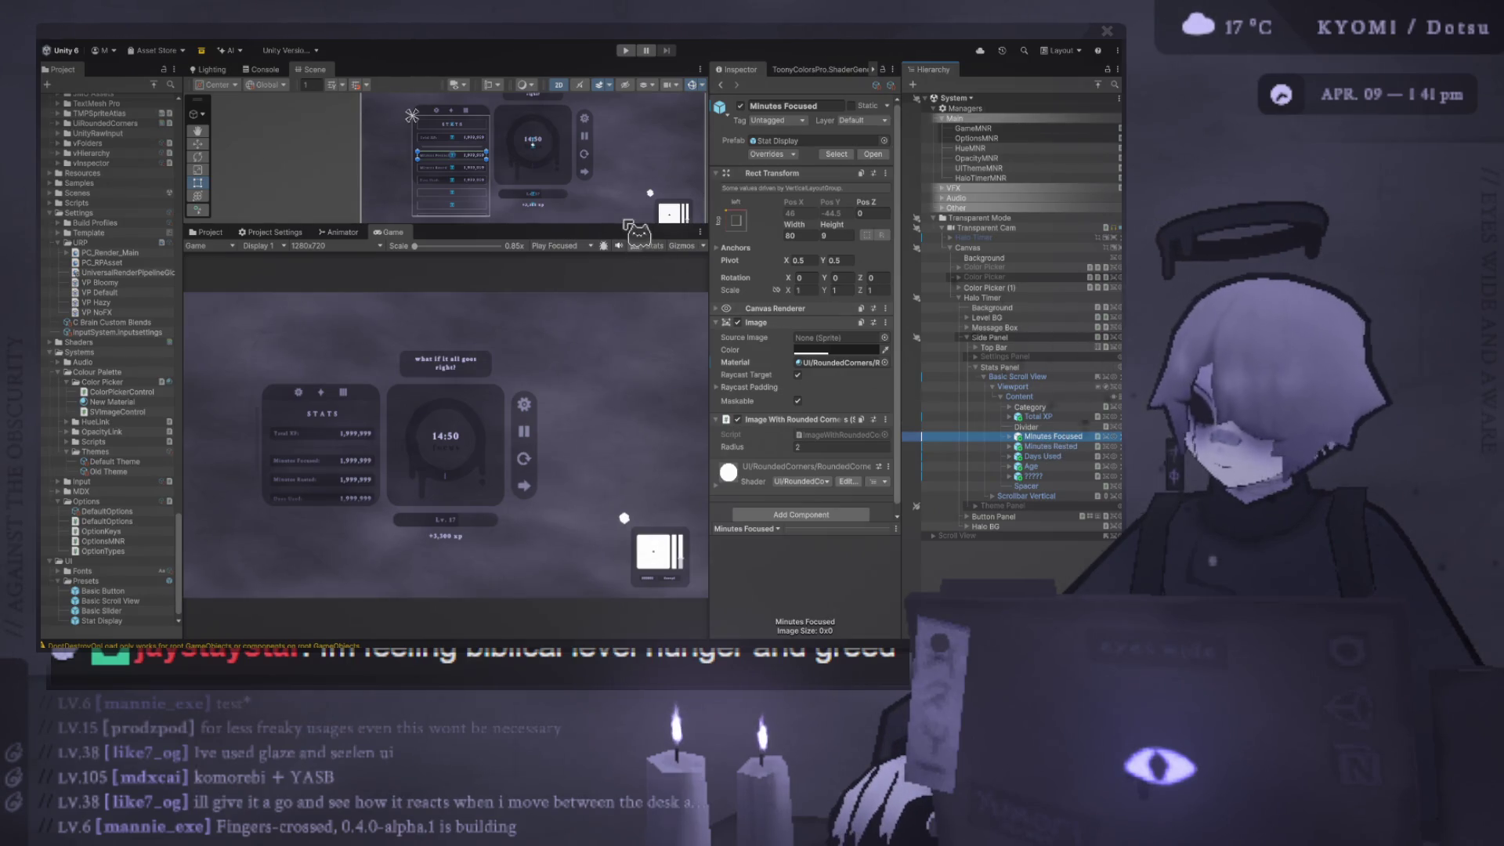
- Resize the Scene and Game views to inspect the STATS rows beside the 14:50 timer card
left_click_drag(624, 227, 623, 419)
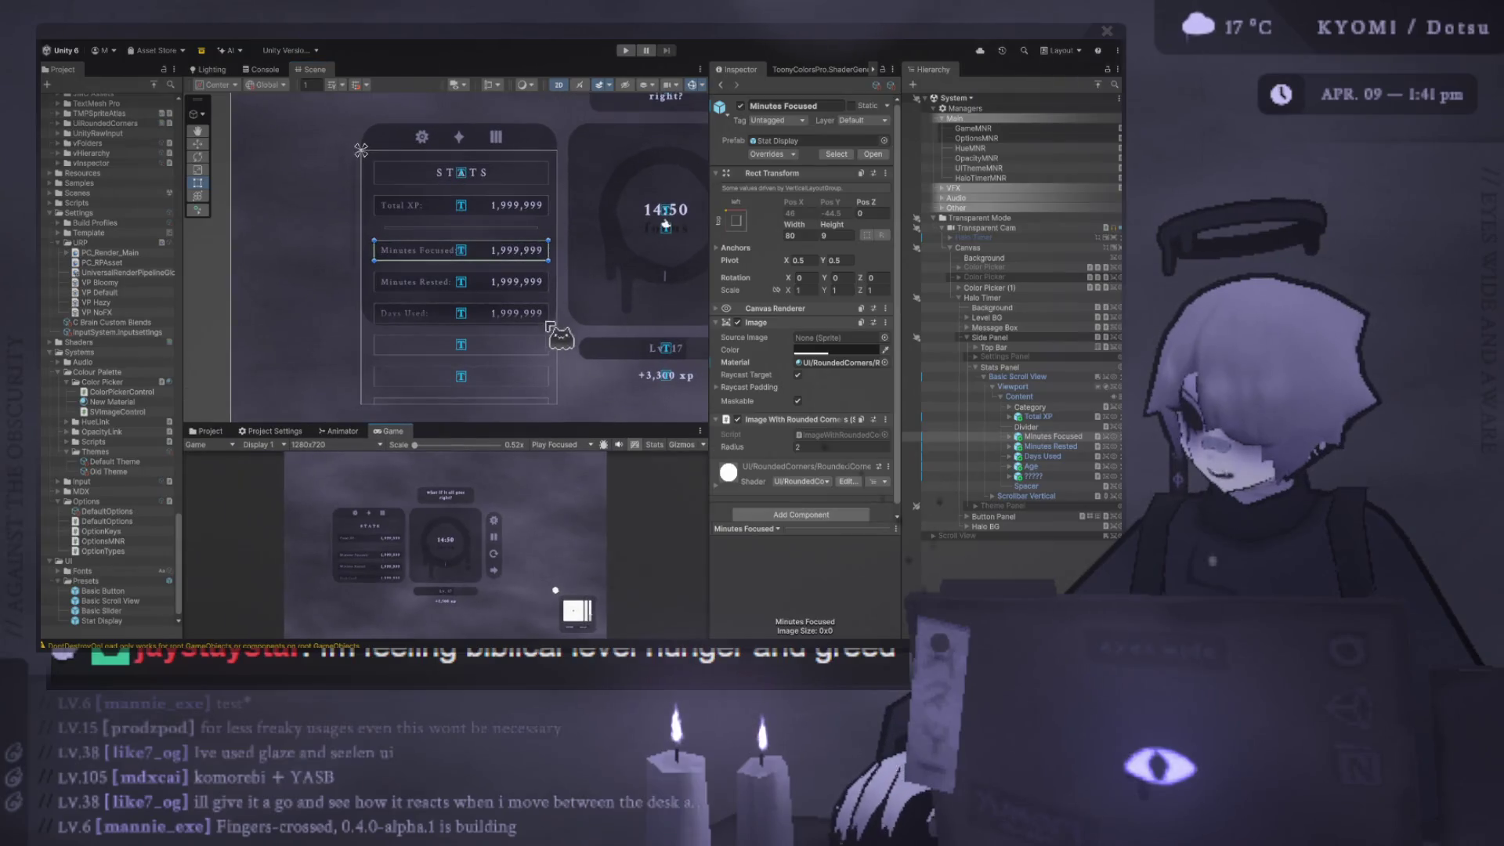
scroll(496, 313, "up", 2)
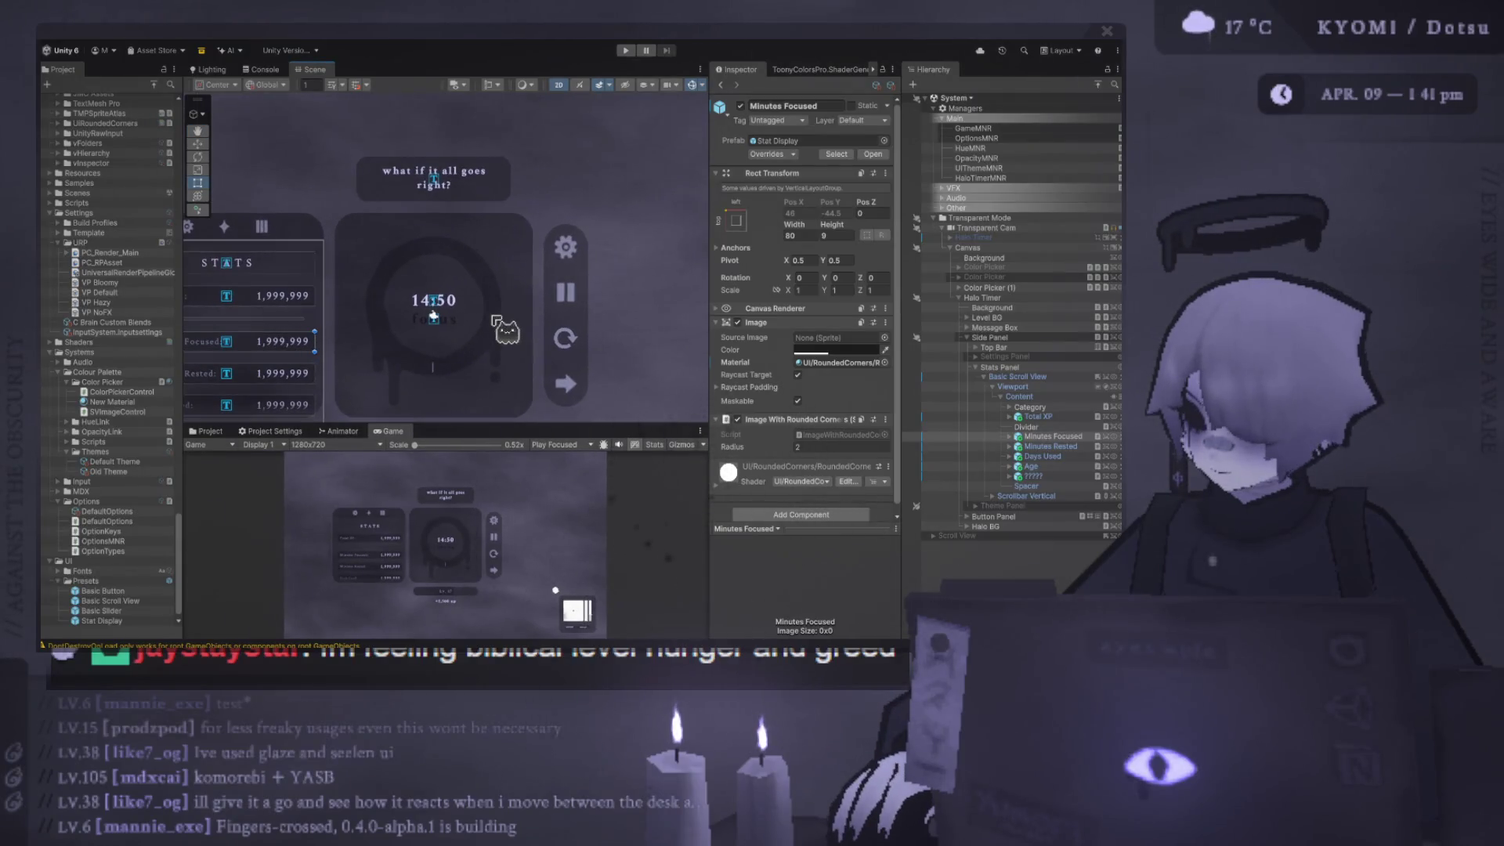
scroll(496, 324, "up", 2)
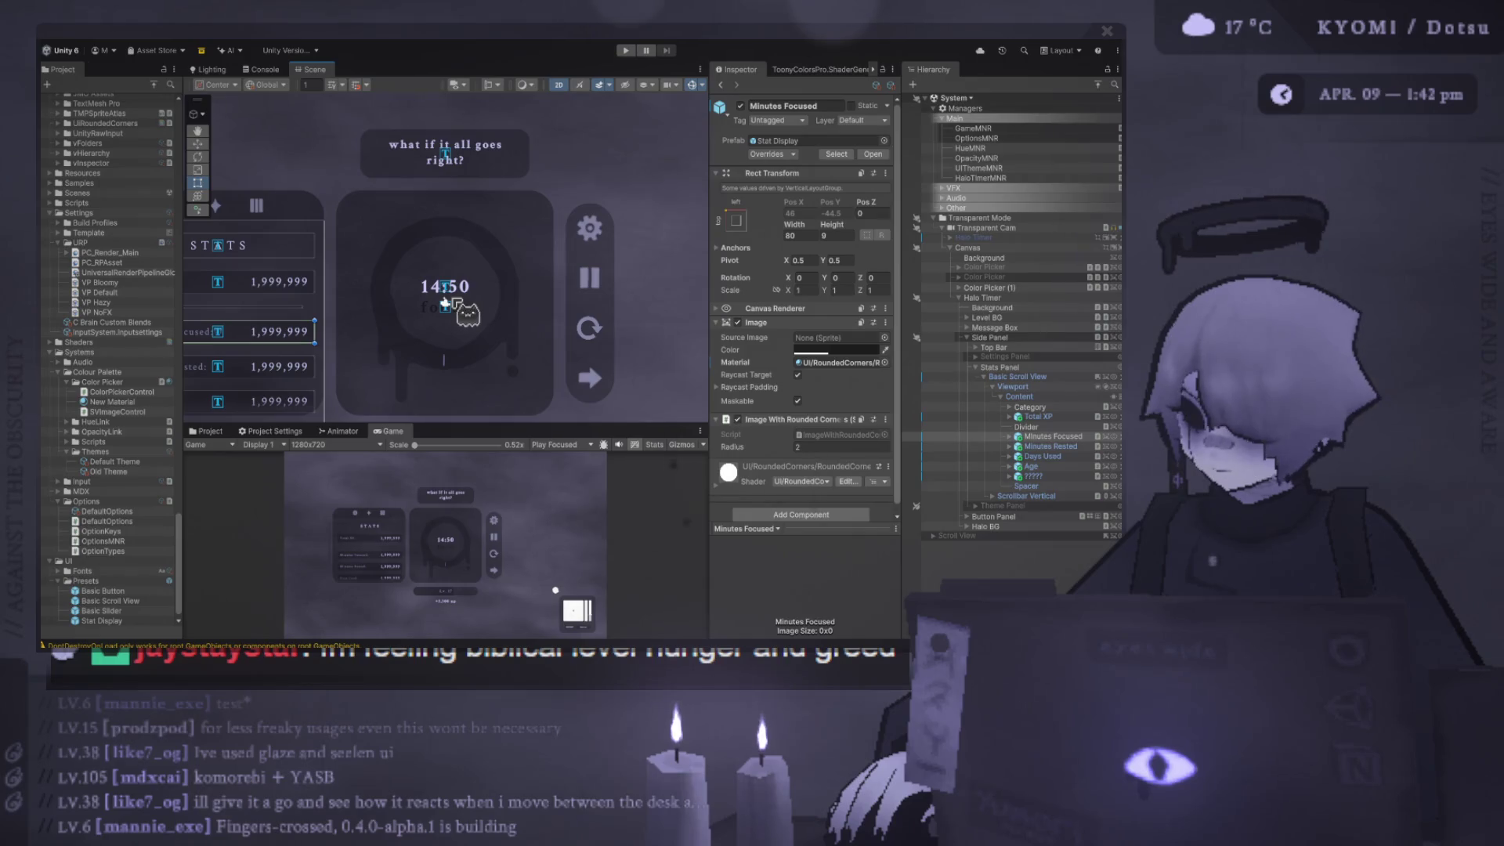
scroll(467, 313, "down", 5)
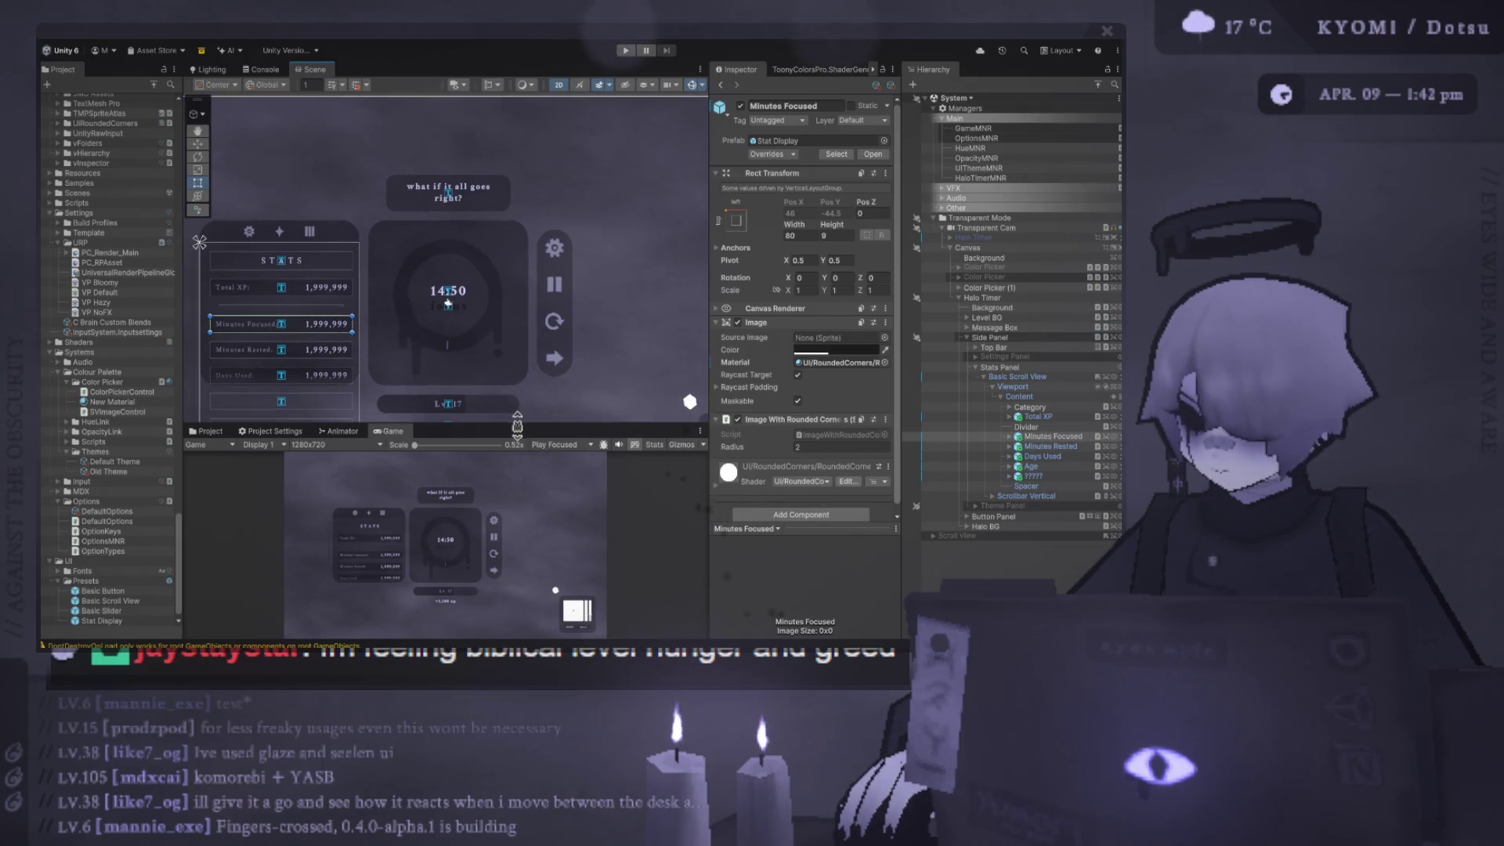
left_click_drag(517, 428, 517, 266)
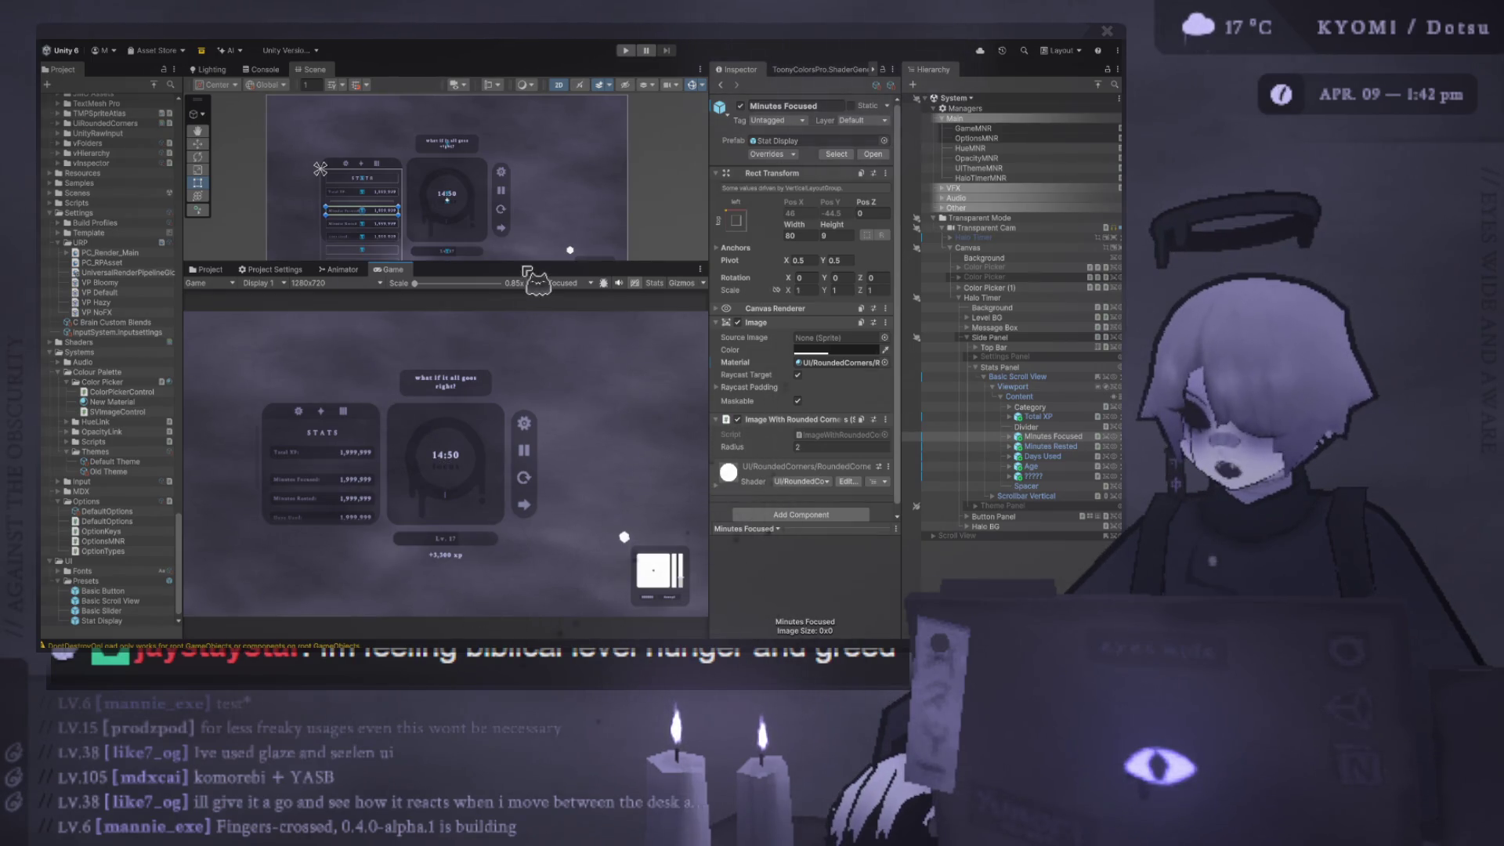
left_click_drag(522, 264, 522, 155)
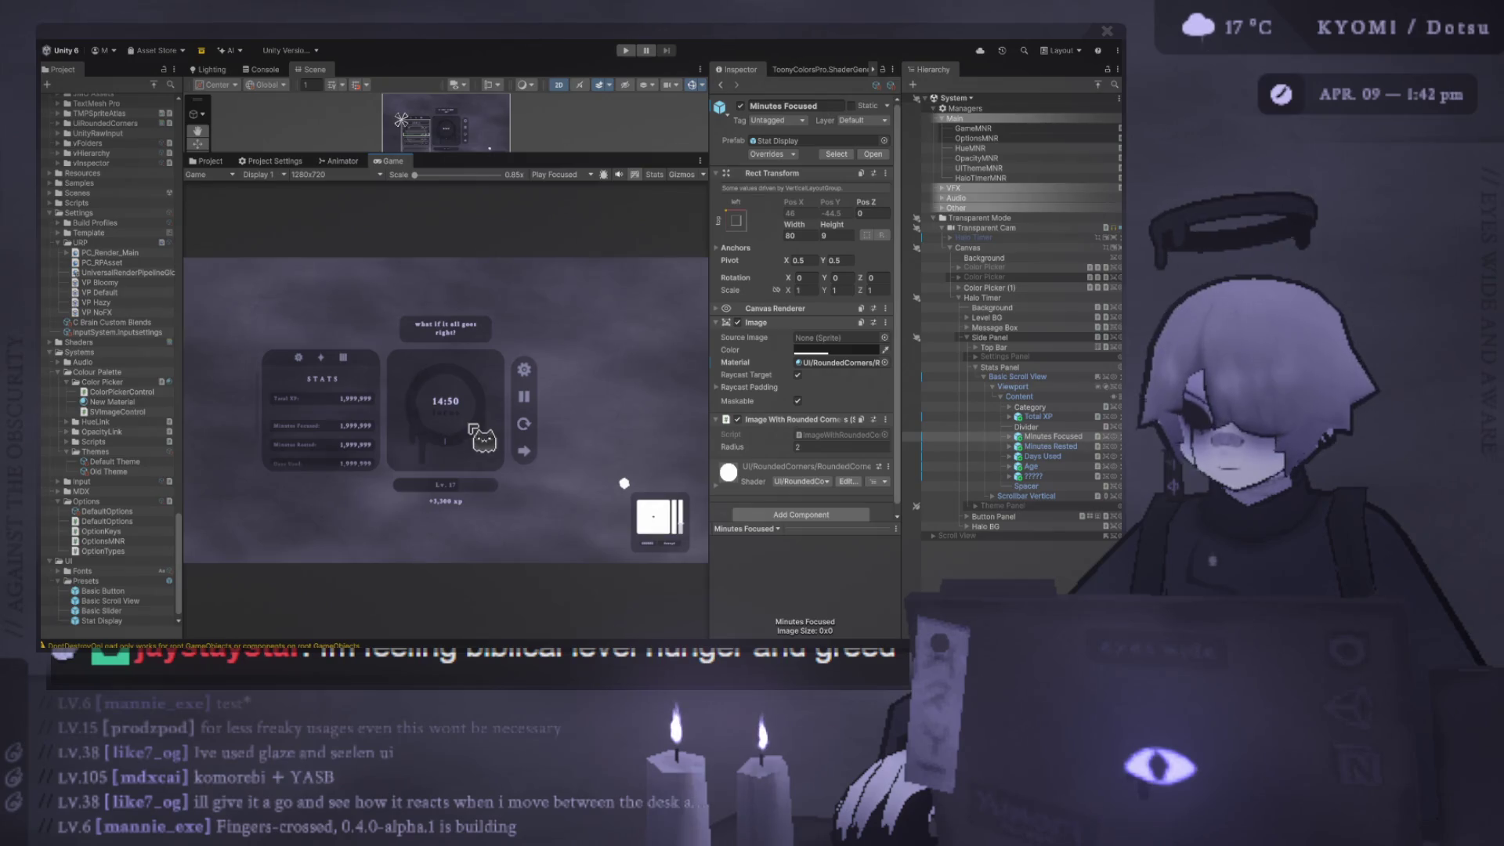
- Add the Basic Slider prefab from the Project panel into the Stats Panel
scroll(135, 599, "down", 1)
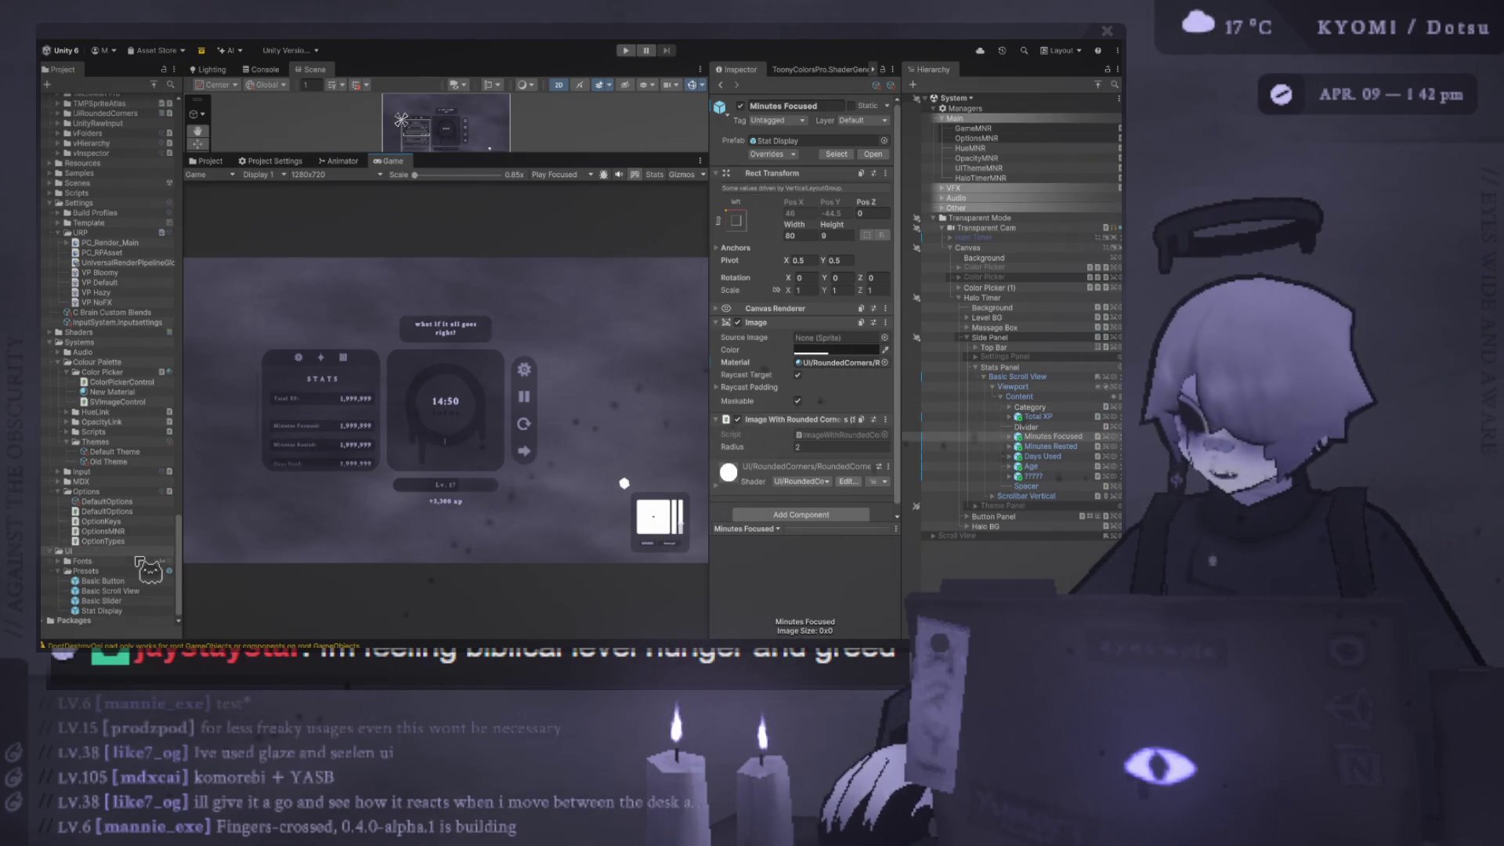
left_click_drag(135, 601, 1018, 452)
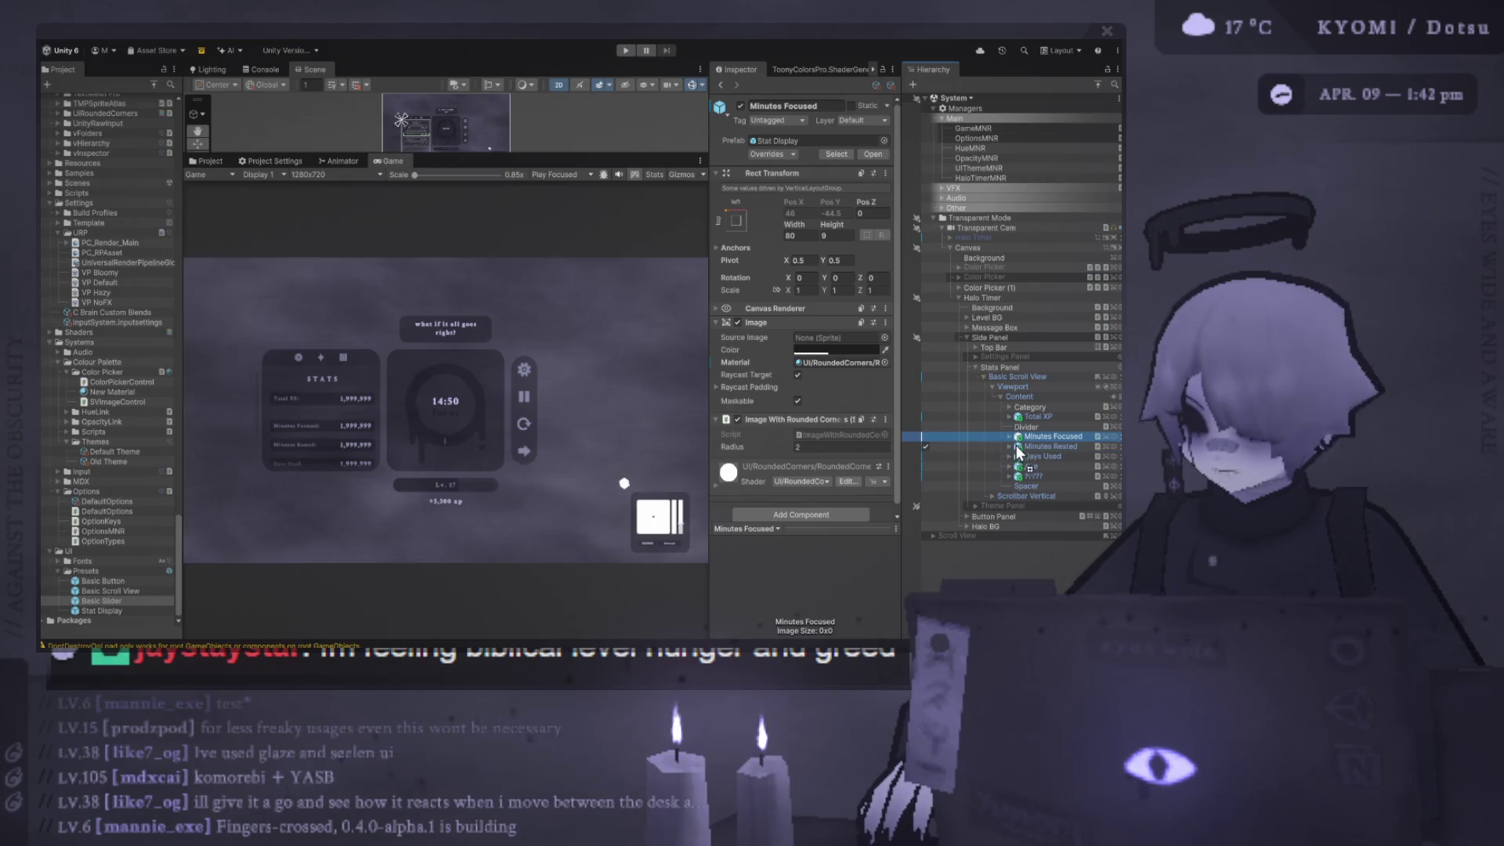
left_click_drag(1027, 398, 1014, 373)
- Move the Basic Slider out of Stats Panel to sit under Canvas above Halo Timer
left_click_drag(484, 152, 483, 380)
key("f")
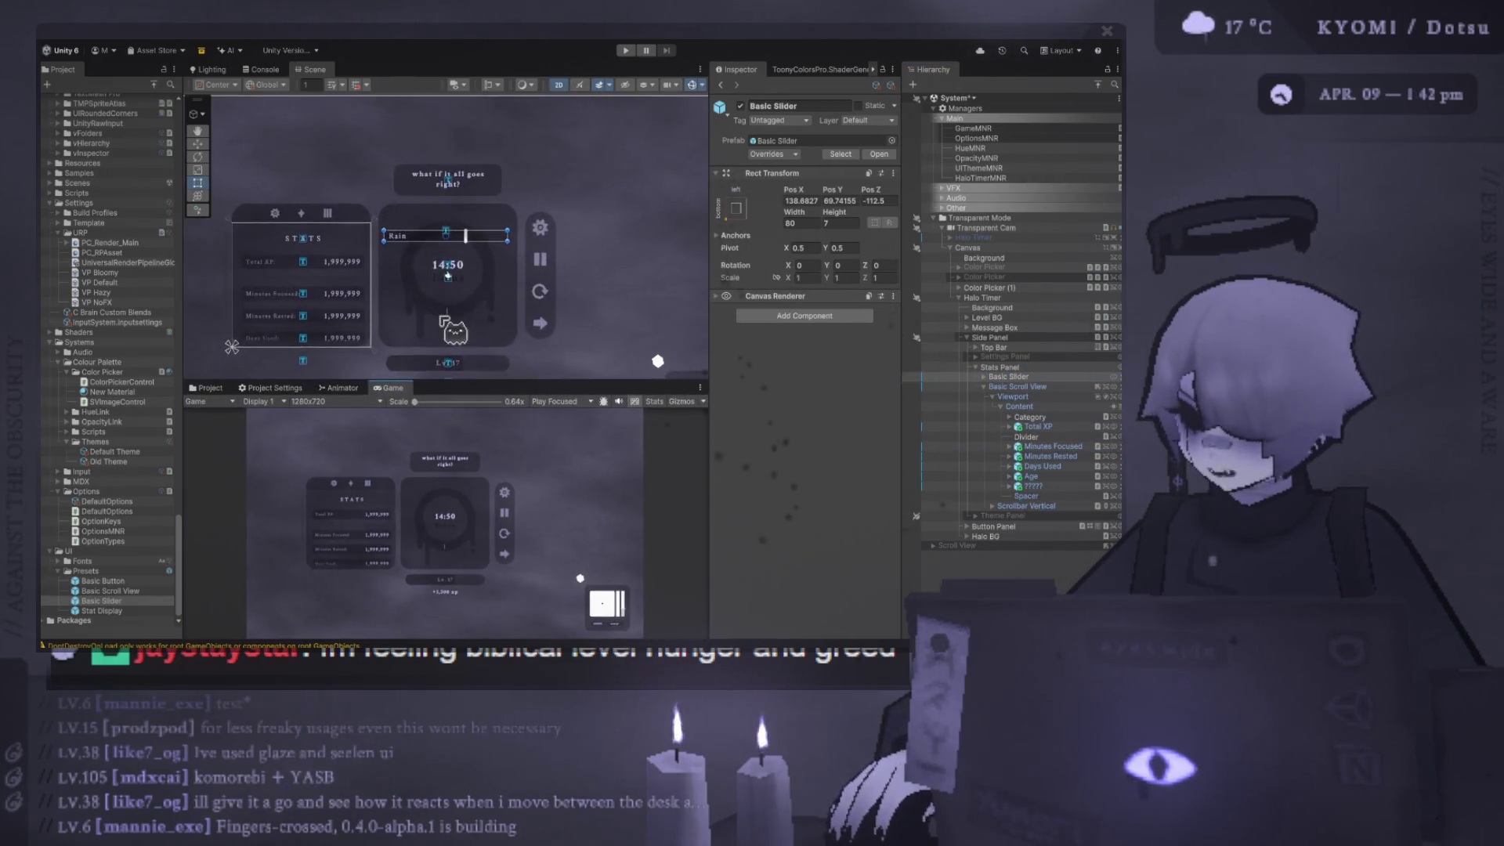
left_click(1058, 378)
scroll(579, 210, "down", 1)
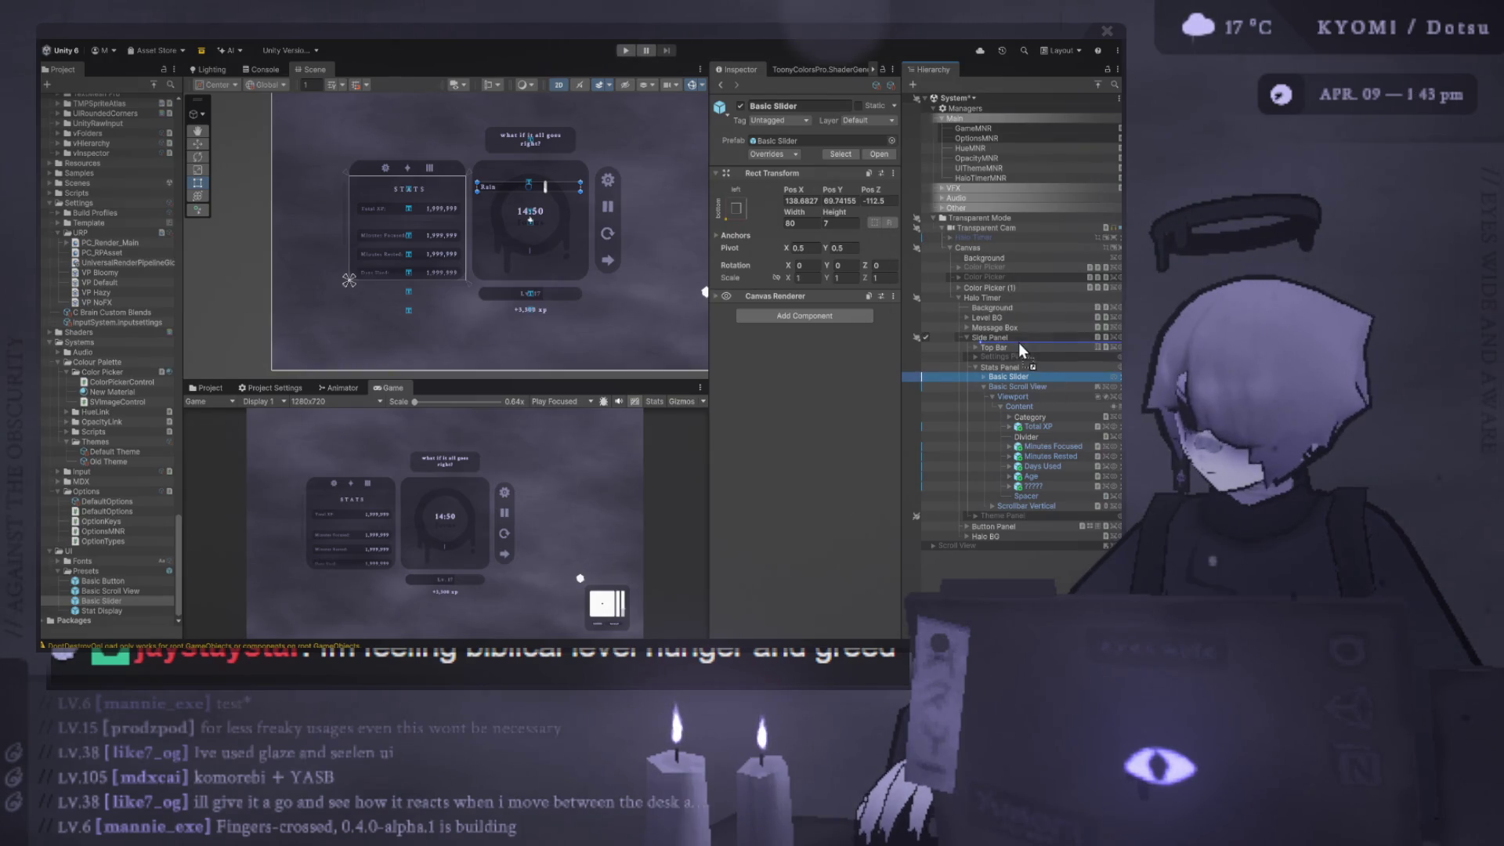
left_click_drag(1009, 307, 1006, 298)
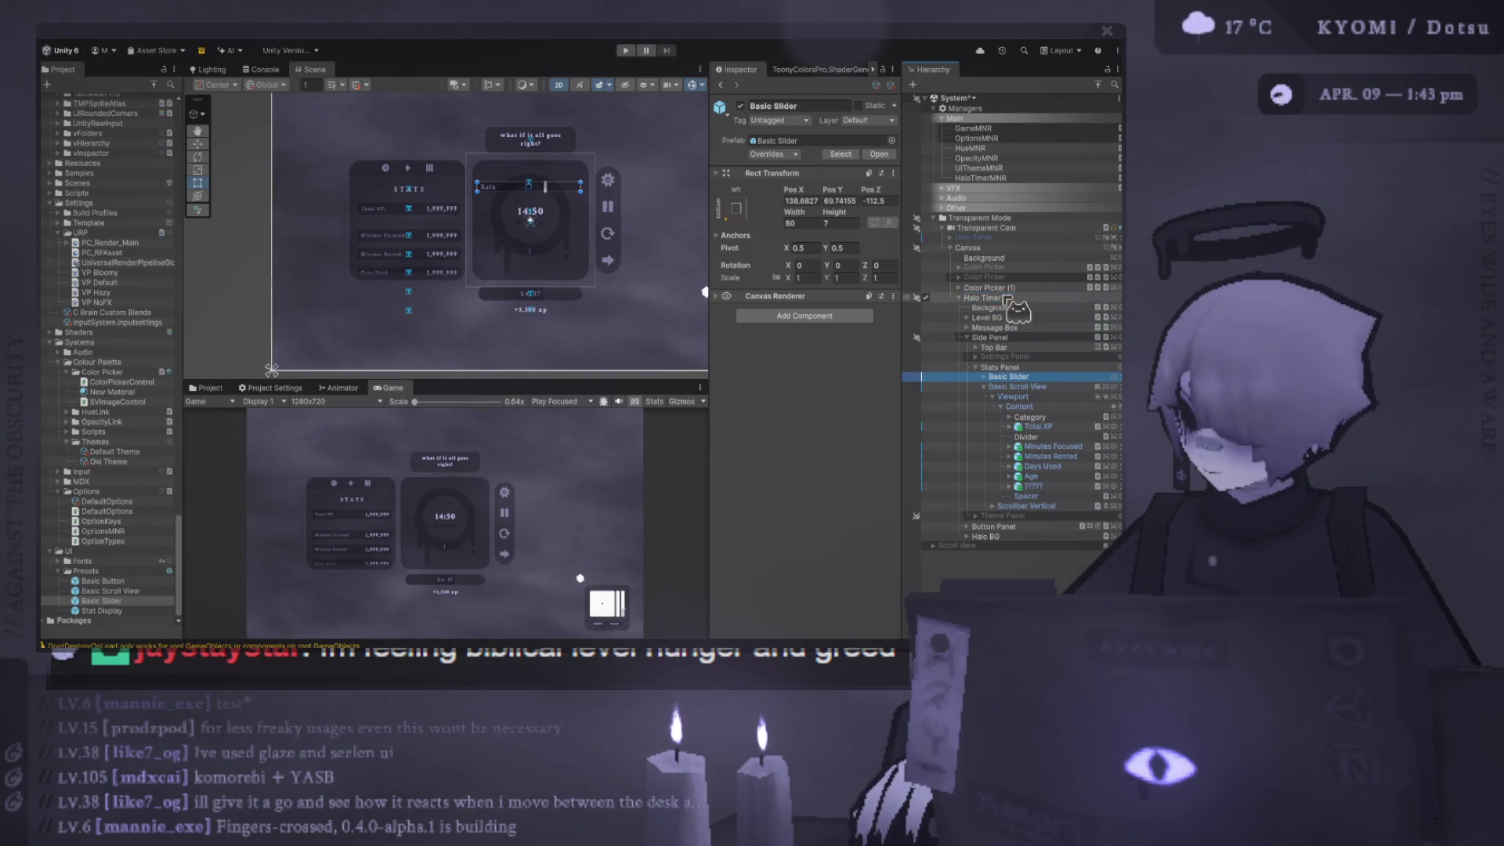
left_click(959, 308)
- Set the Rain slider's Pos X and Pos Y to 0
left_click(917, 308)
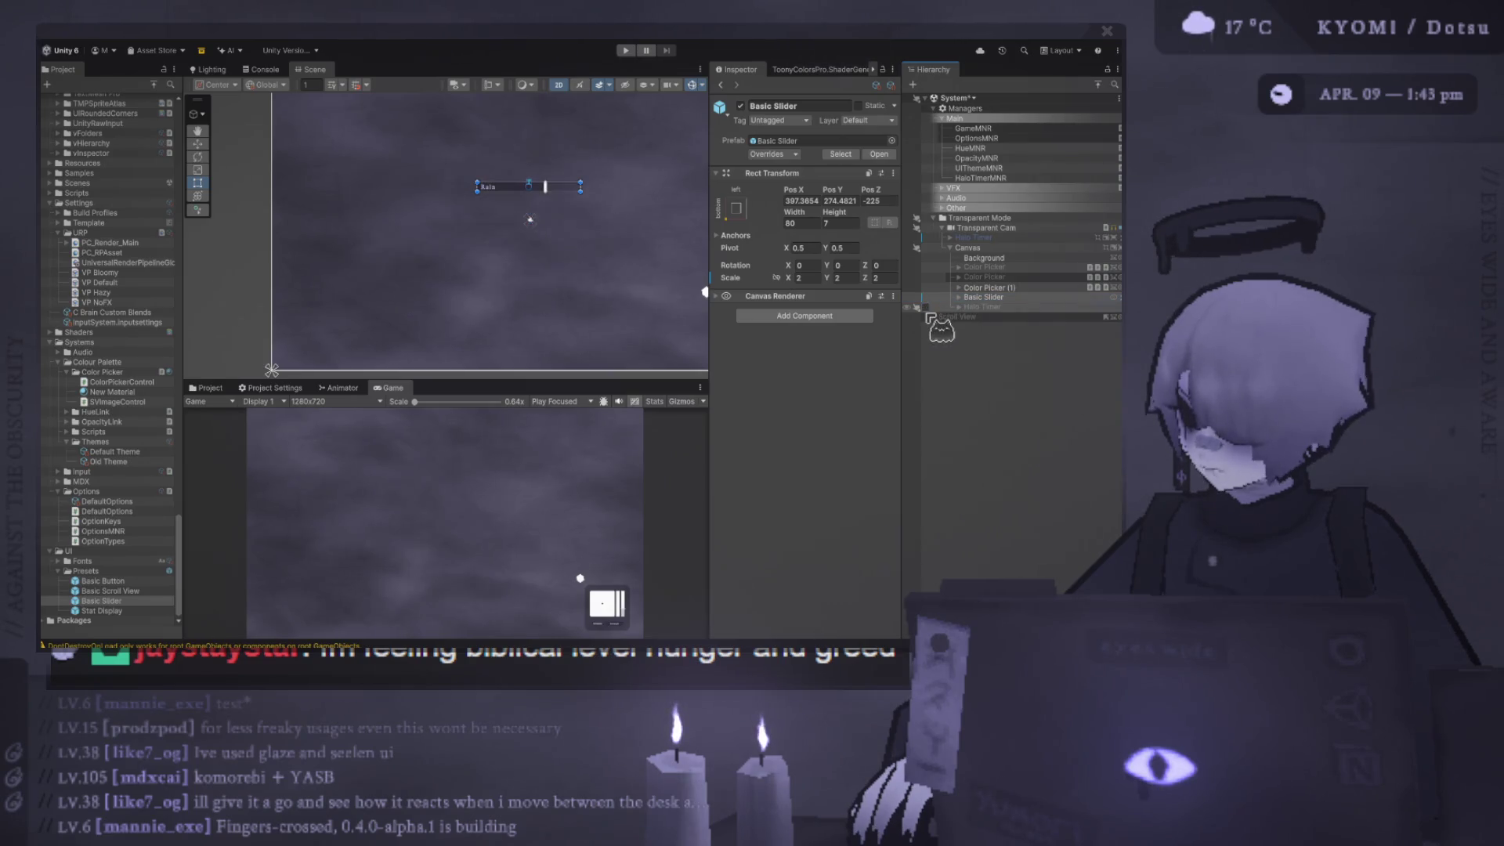
left_click(916, 307)
double_click(840, 200)
type("0")
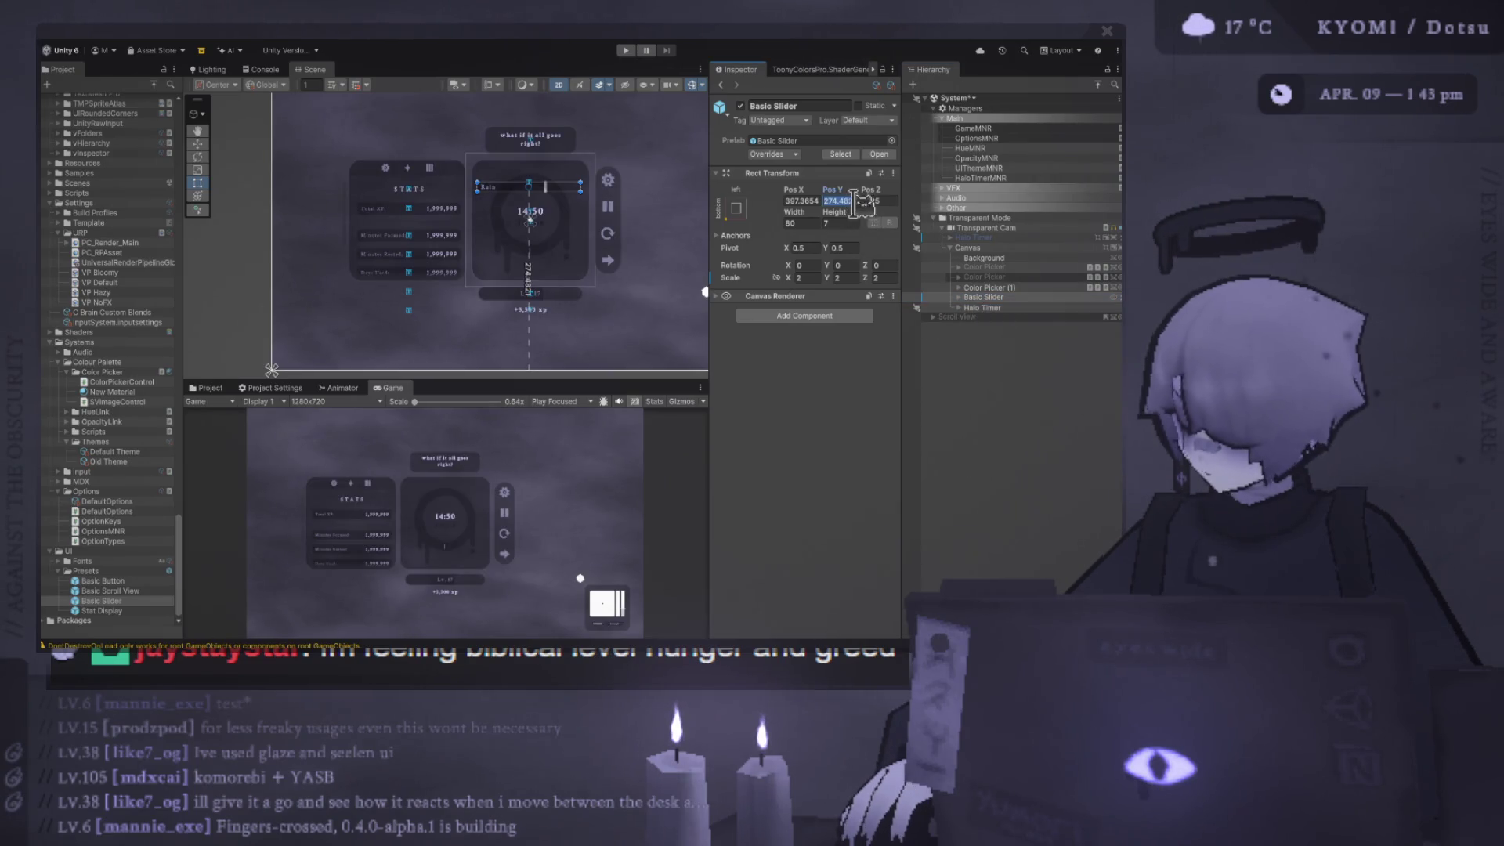
key("Return")
double_click(802, 200)
type("0")
key("Return")
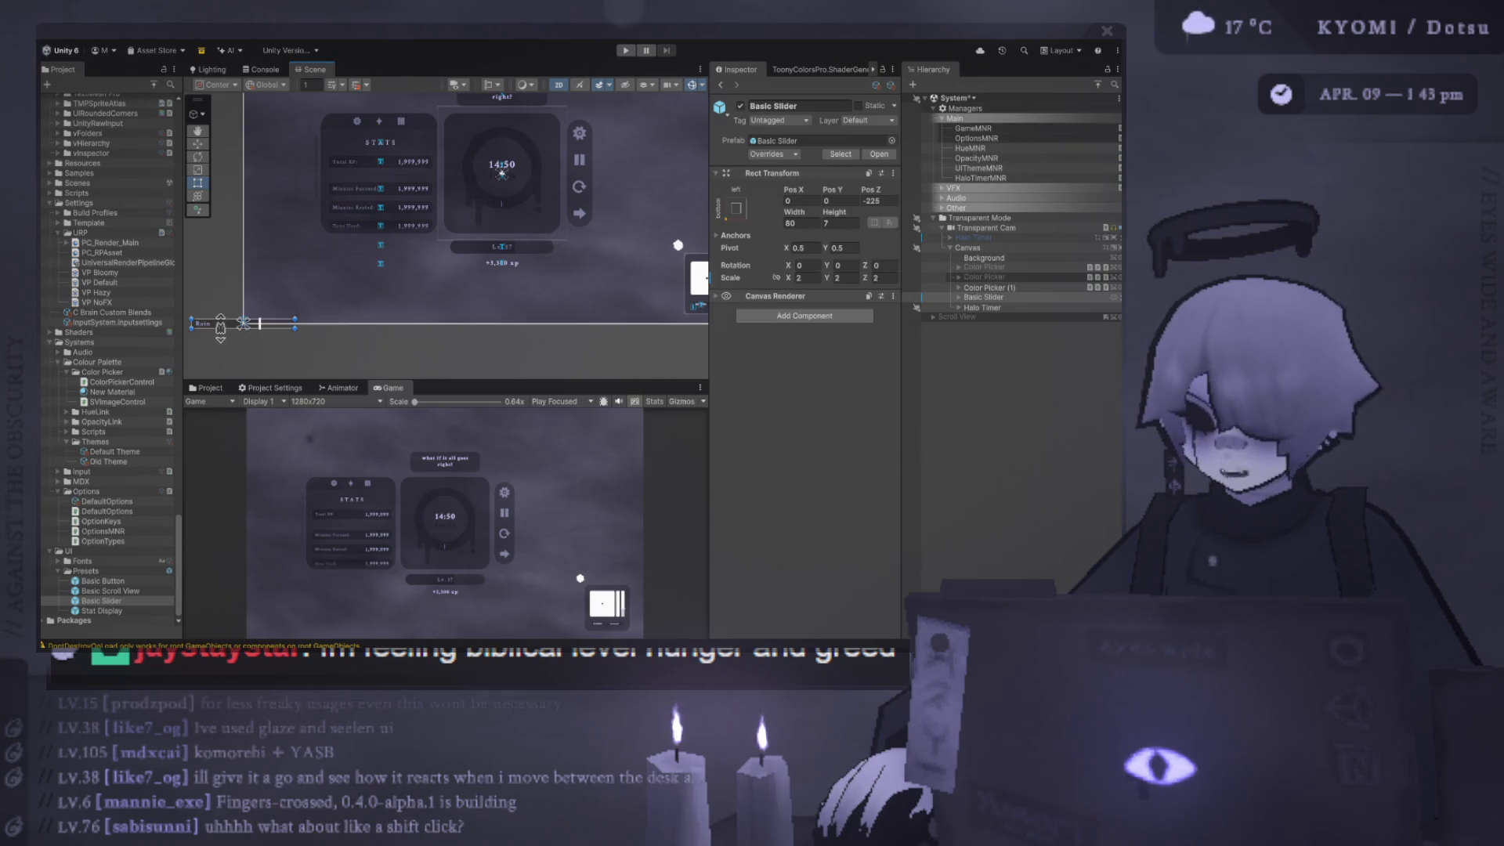
- Position the Rain slider in the Scene view just below the timer card's XP readout
scroll(227, 329, "up", 5)
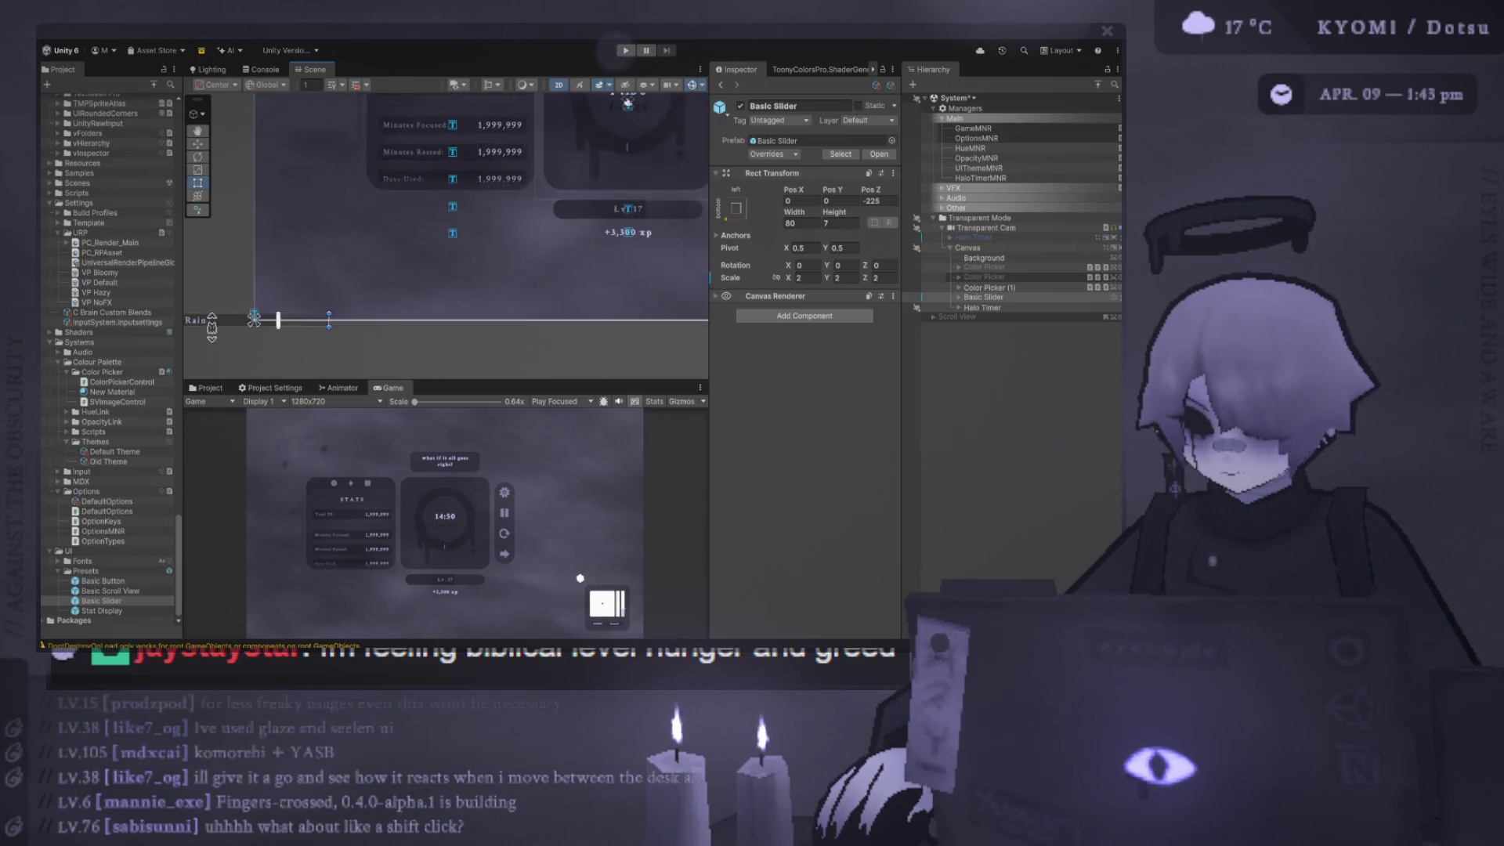
left_click_drag(275, 313, 666, 225)
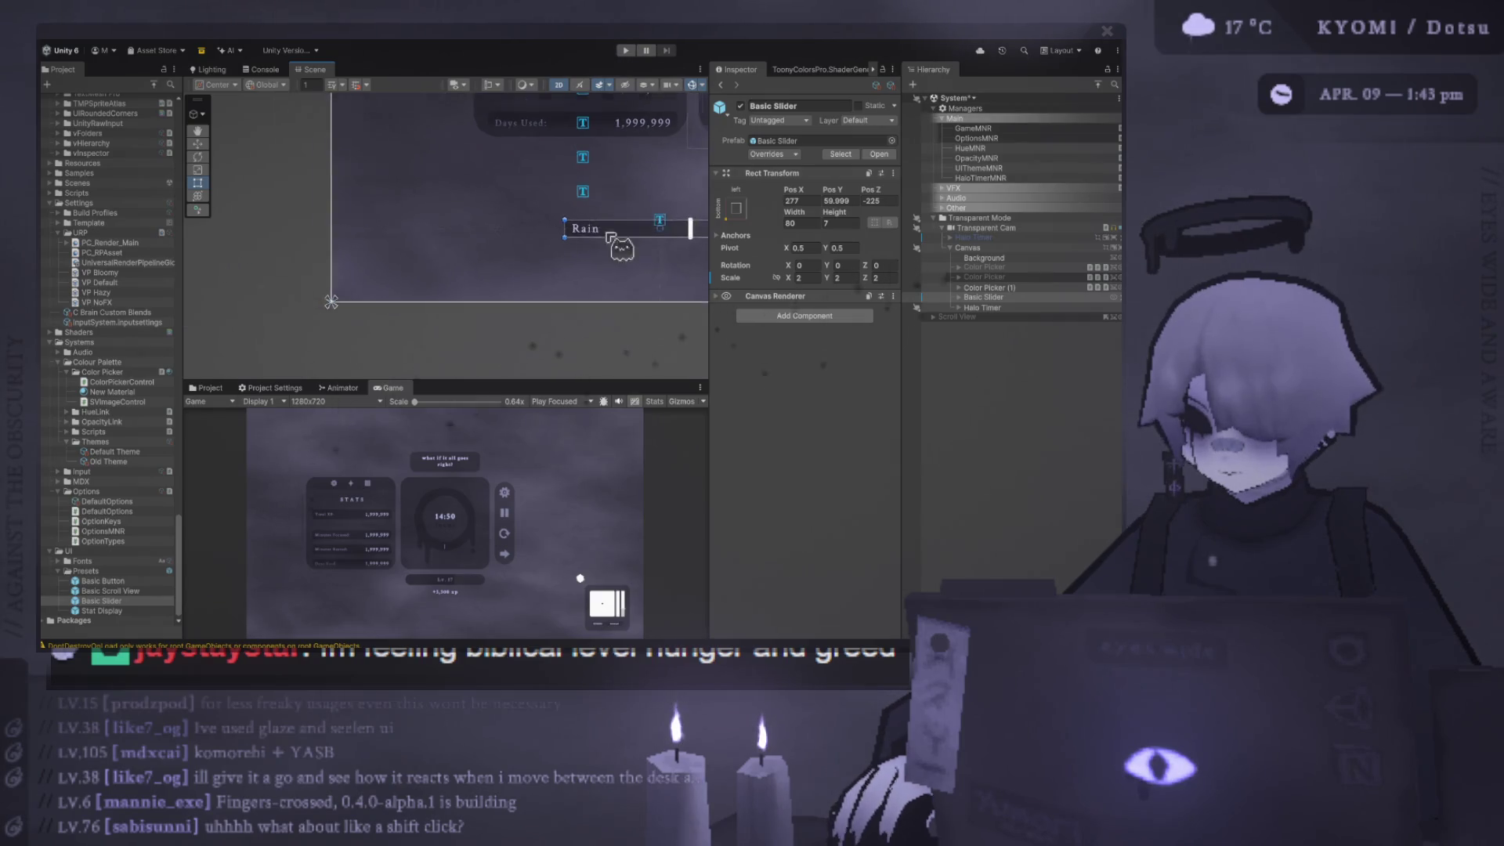
scroll(665, 225, "down", 1)
left_click_drag(333, 311, 445, 313)
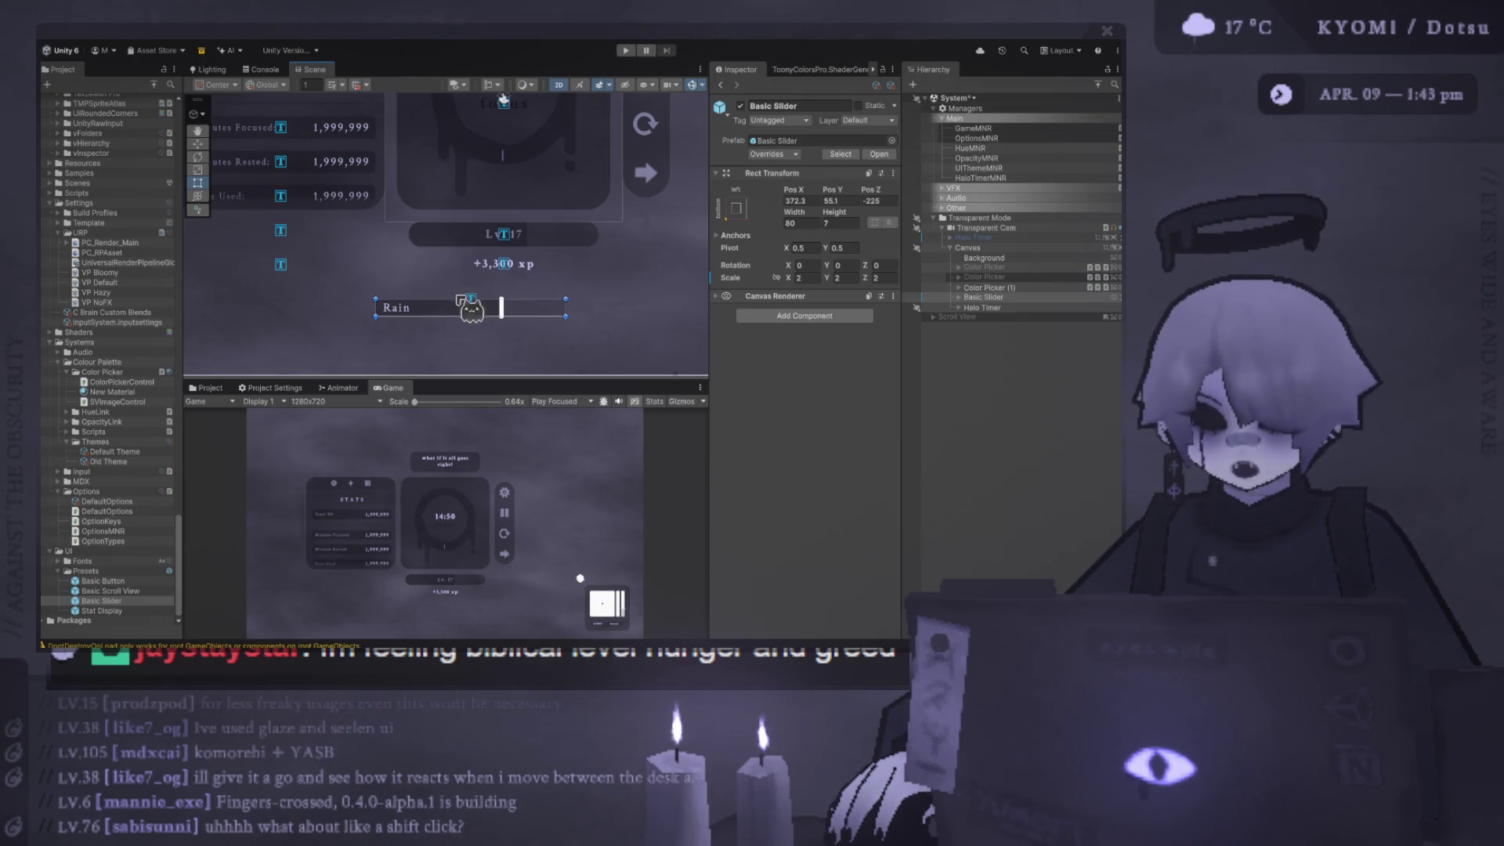
scroll(470, 307, "down", 1)
scroll(482, 306, "down", 1)
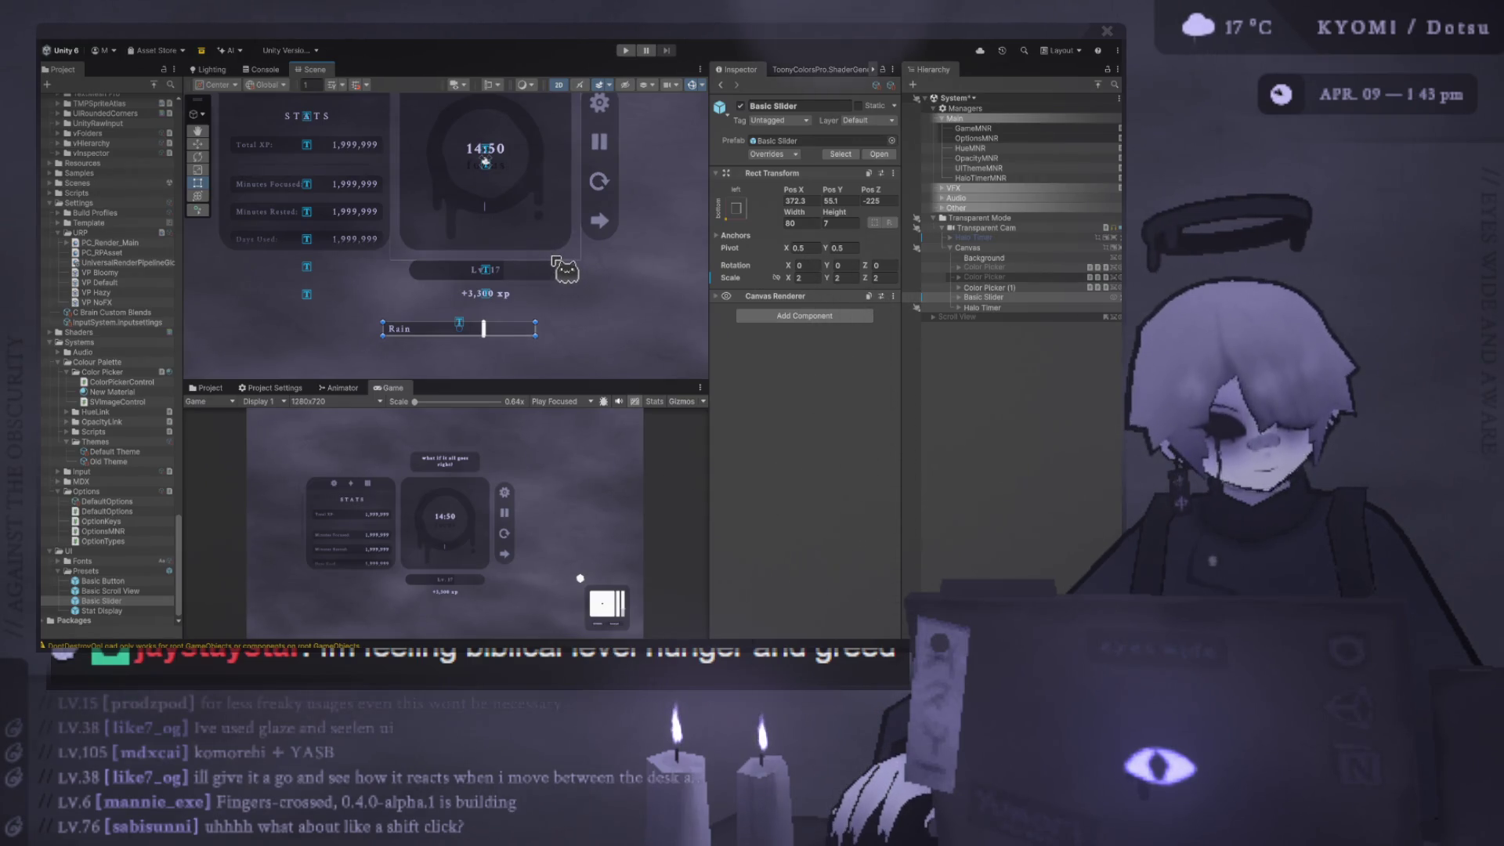
scroll(548, 274, "down", 2)
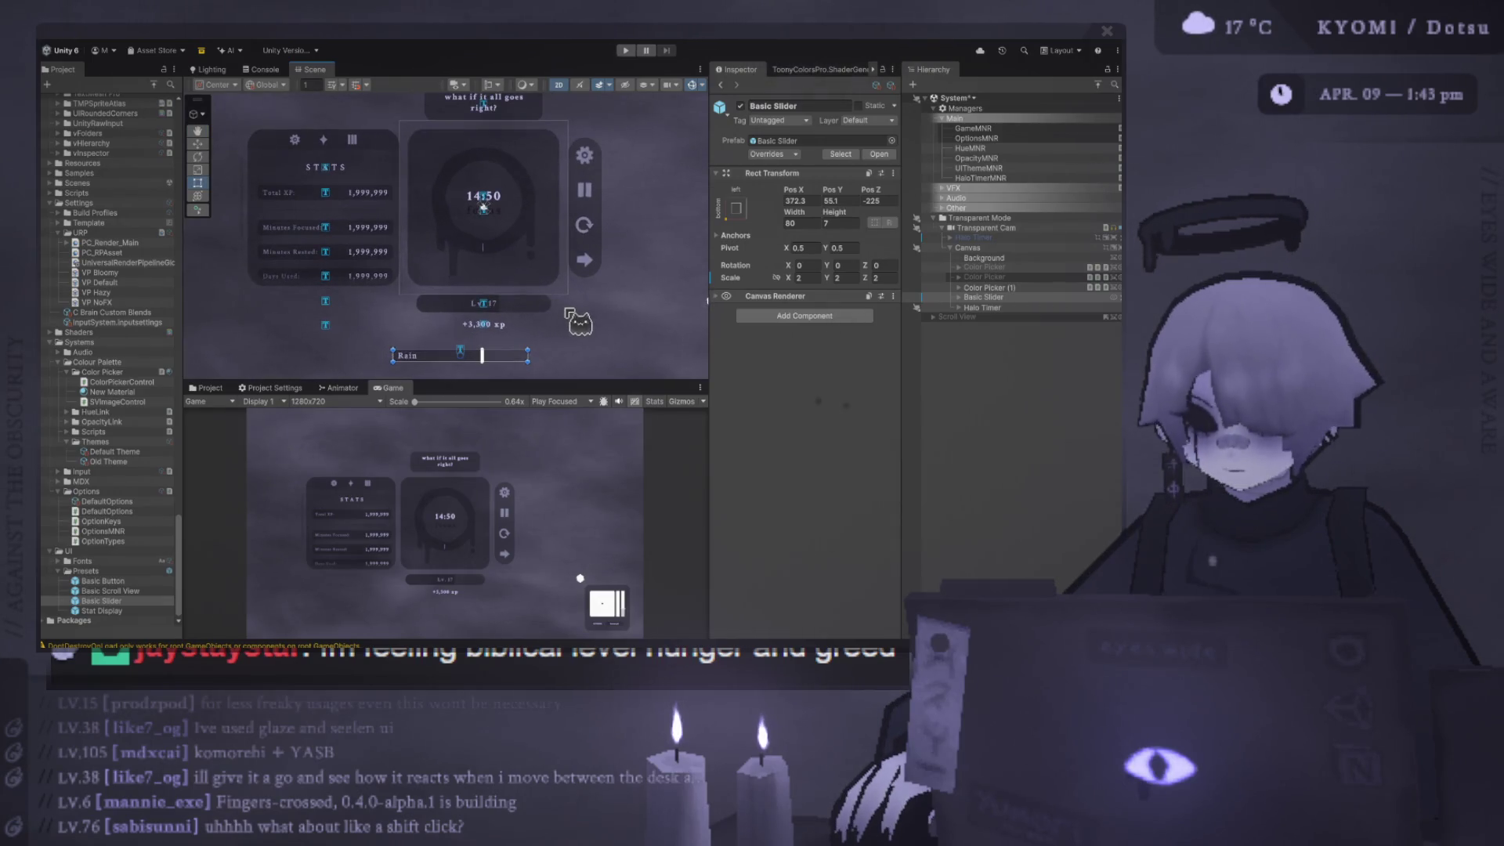
scroll(548, 251, "up", 2)
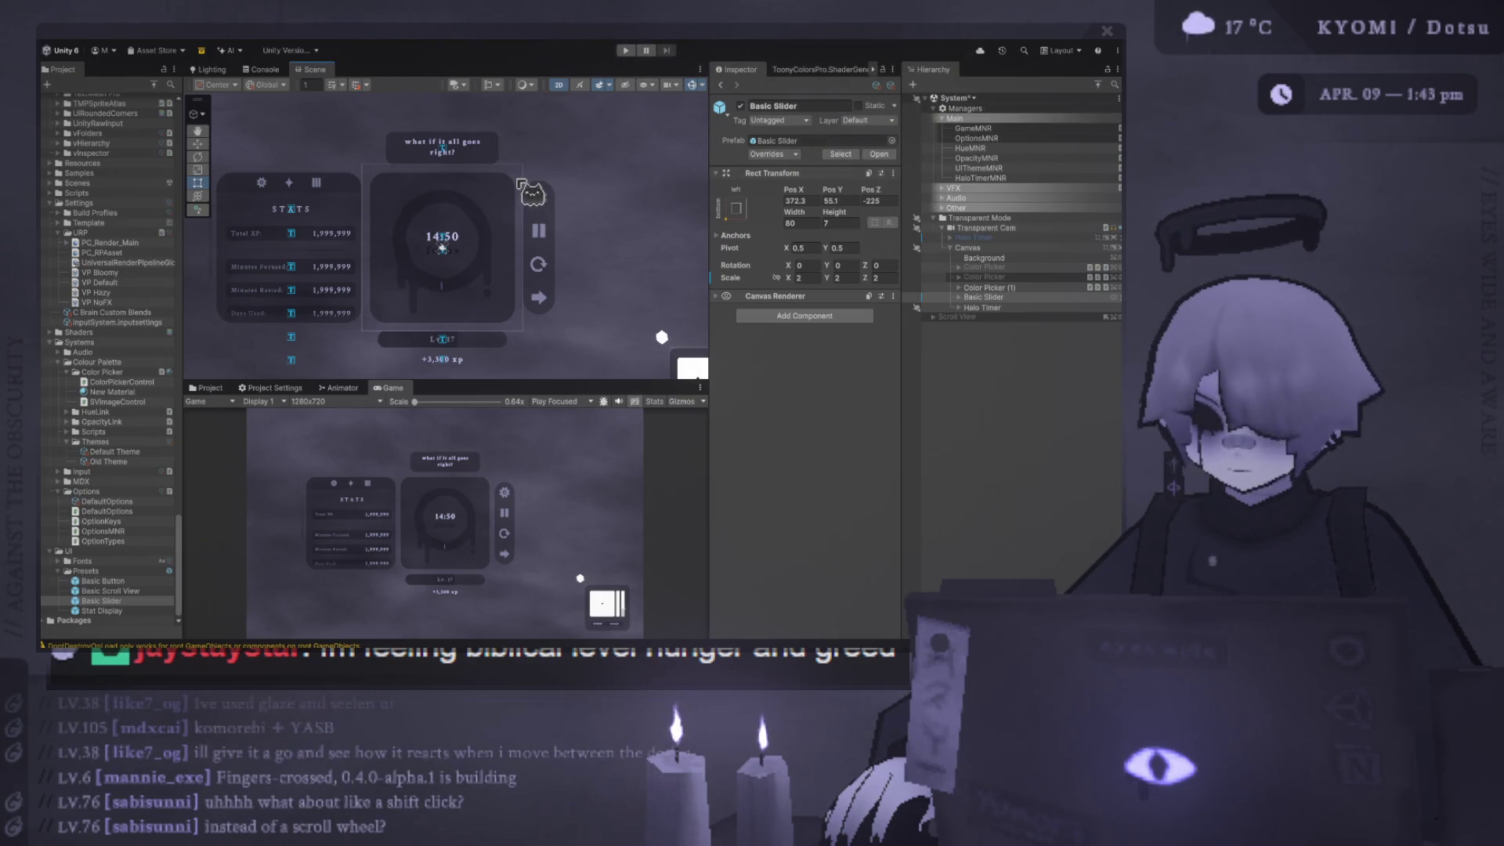
scroll(532, 192, "down", 2)
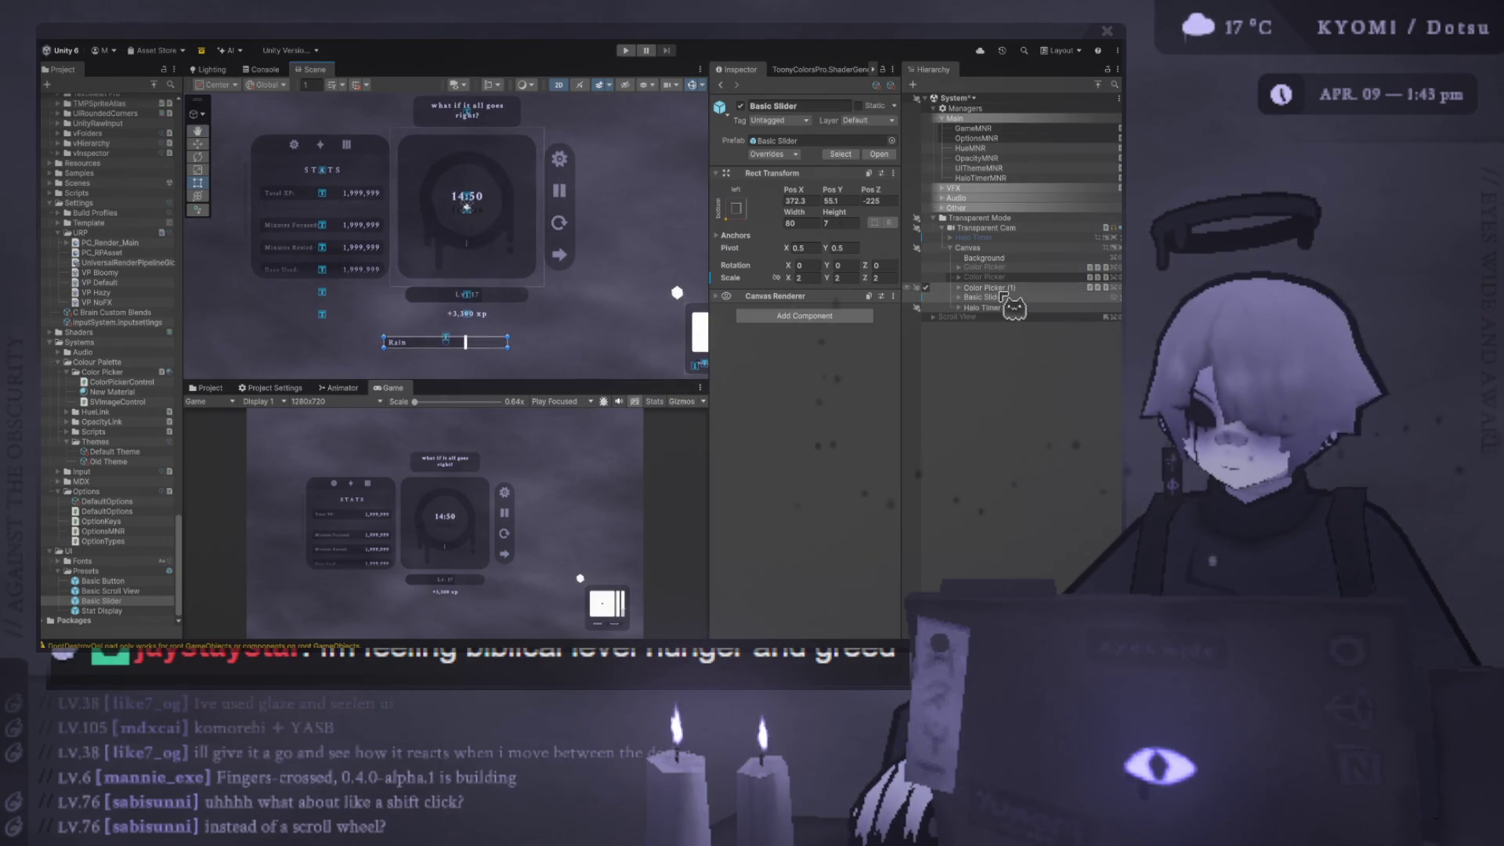
- Reset the Basic Slider's Pos Z and the adjacent position value to 0
left_click(882, 201)
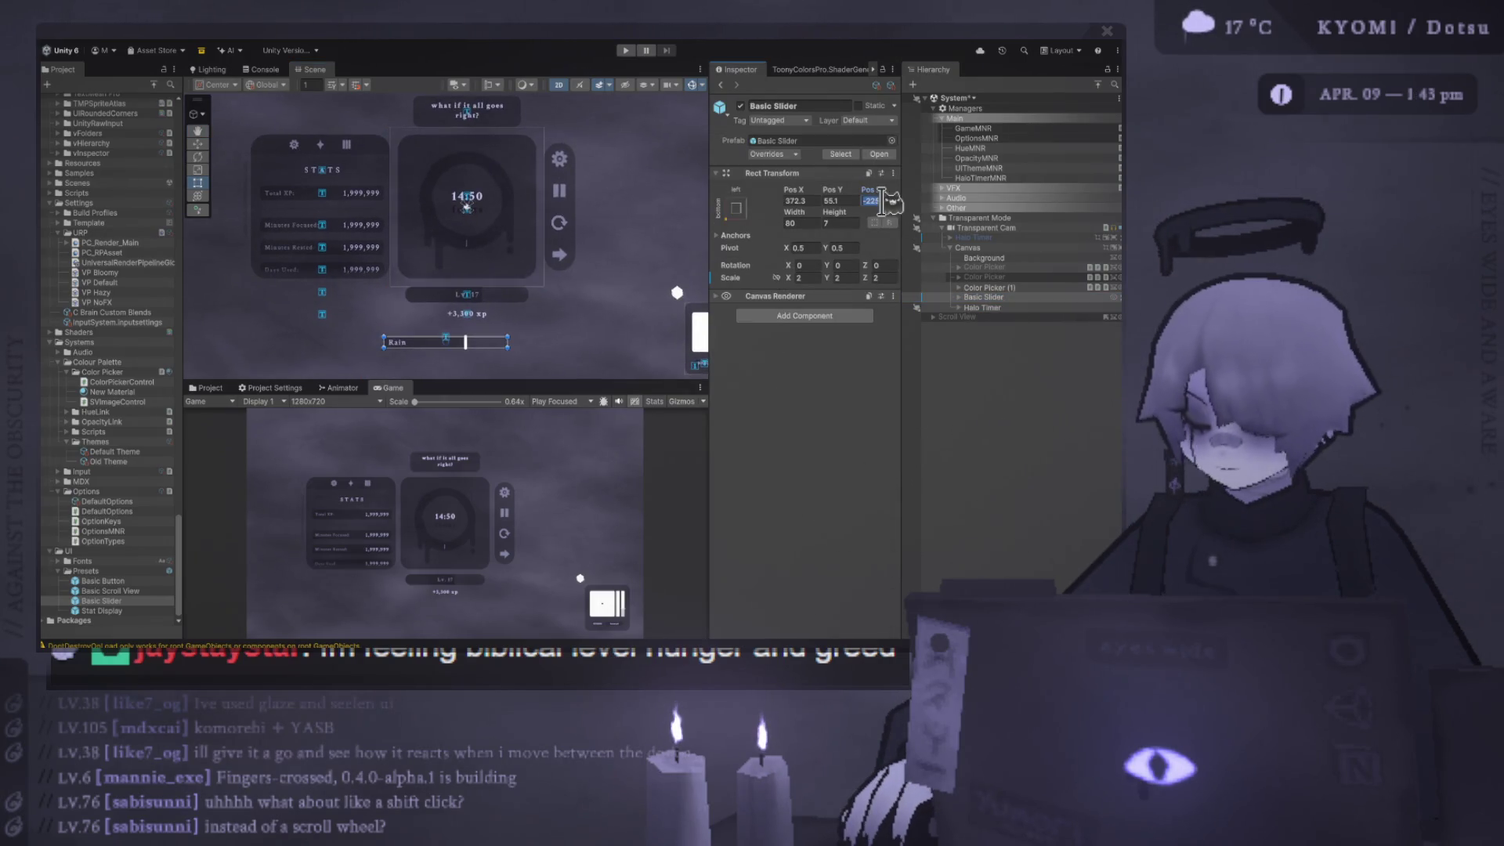
type("0")
key("shift+Tab")
type("0")
key("shift+Tab")
type("0")
key("Return")
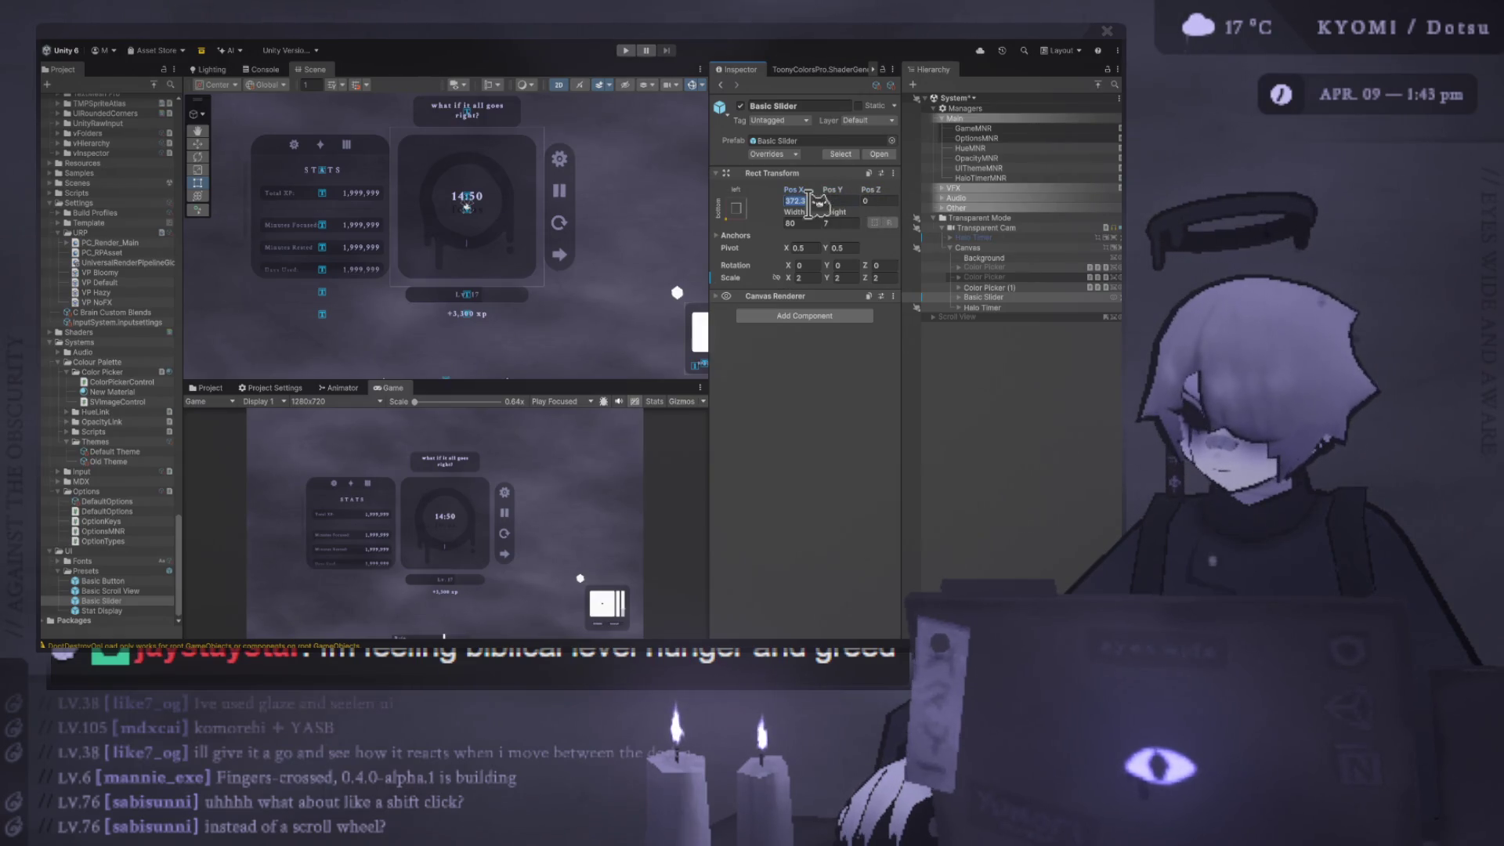
- Reposition the Rain slider under the timer card, then select the Cube under Color Picker (1)
scroll(452, 266, "down", 1)
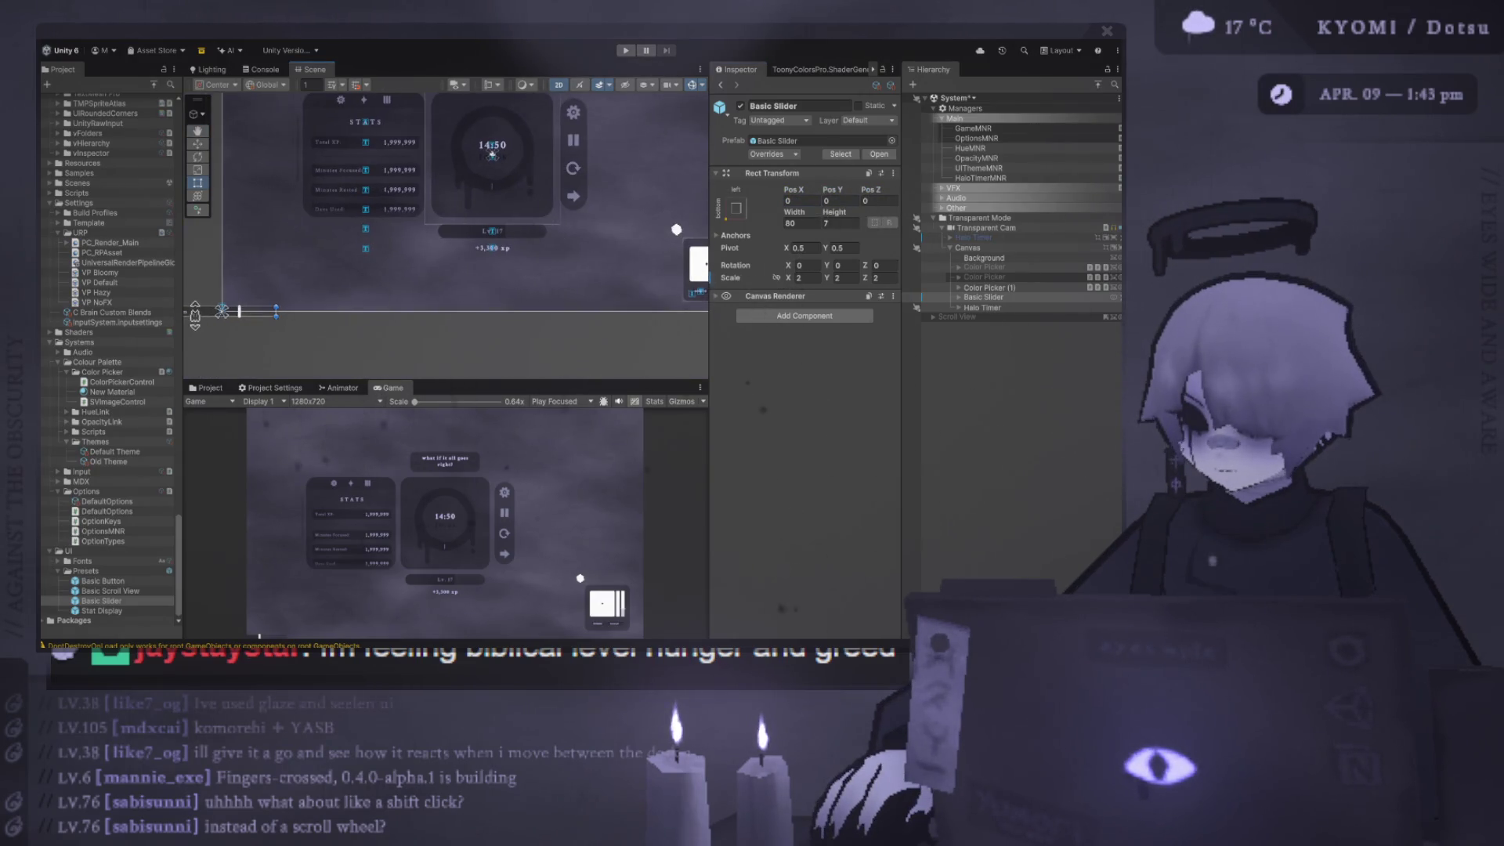
mouse_move(196, 313)
left_mouse_down()
mouse_move(474, 259)
mouse_move(482, 283)
mouse_move(457, 274)
mouse_move(347, 313)
mouse_move(360, 307)
left_mouse_up()
scroll(457, 276, "up", 2)
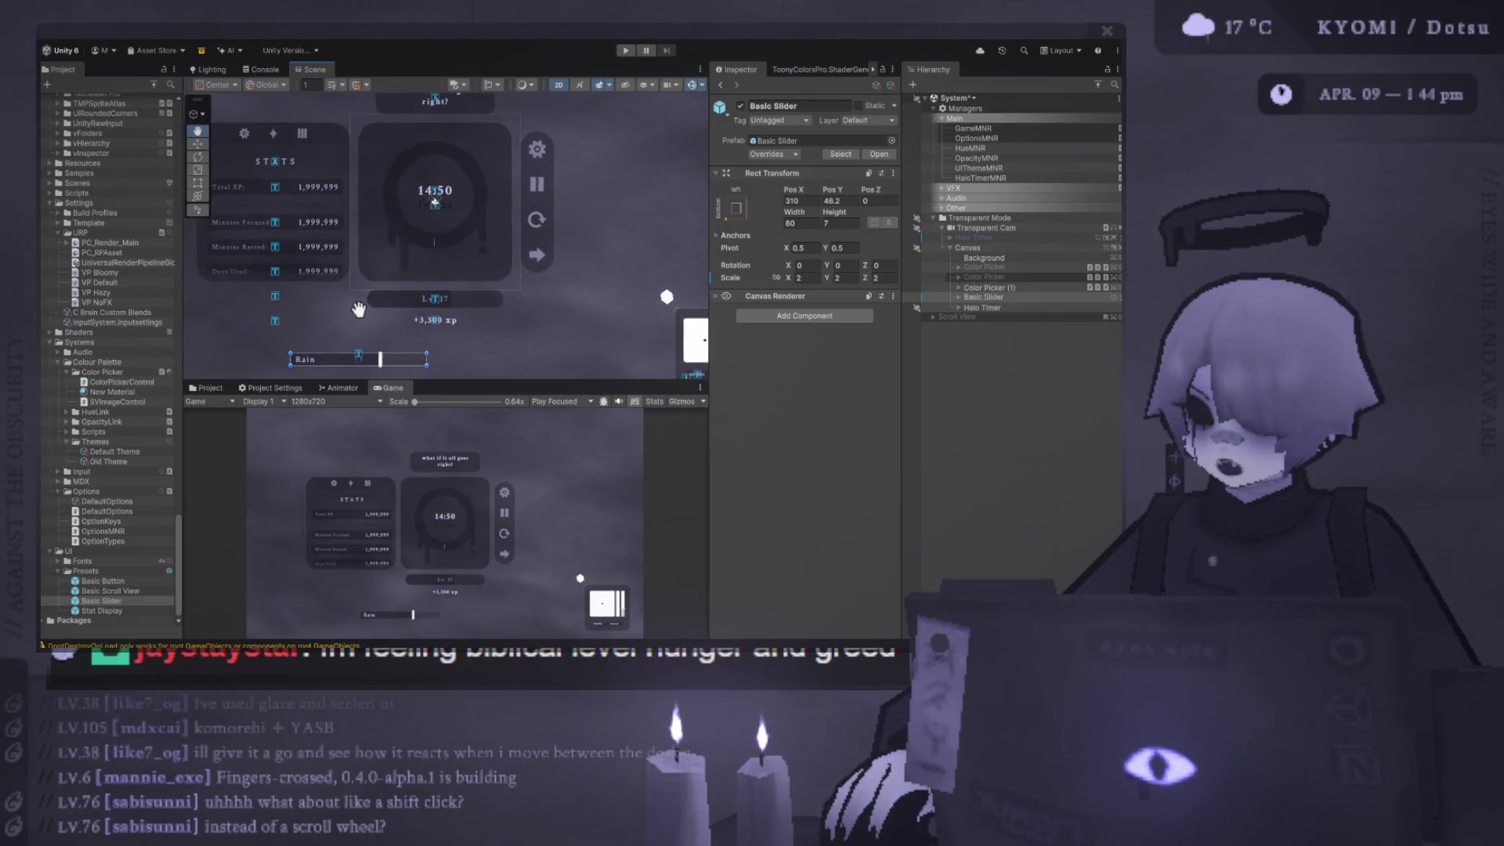
left_click(492, 139)
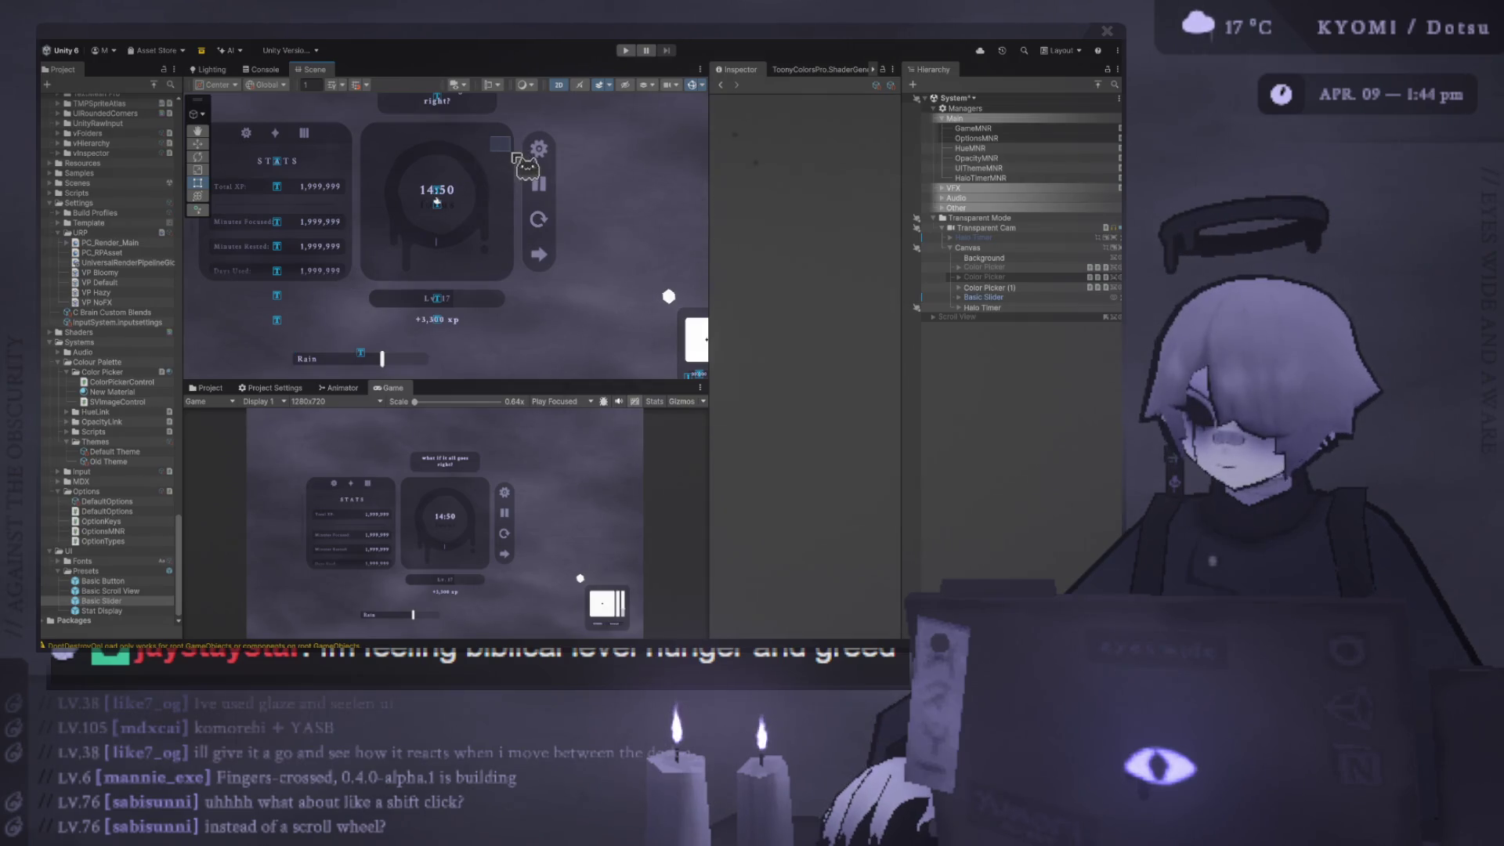
scroll(475, 249, "down", 1)
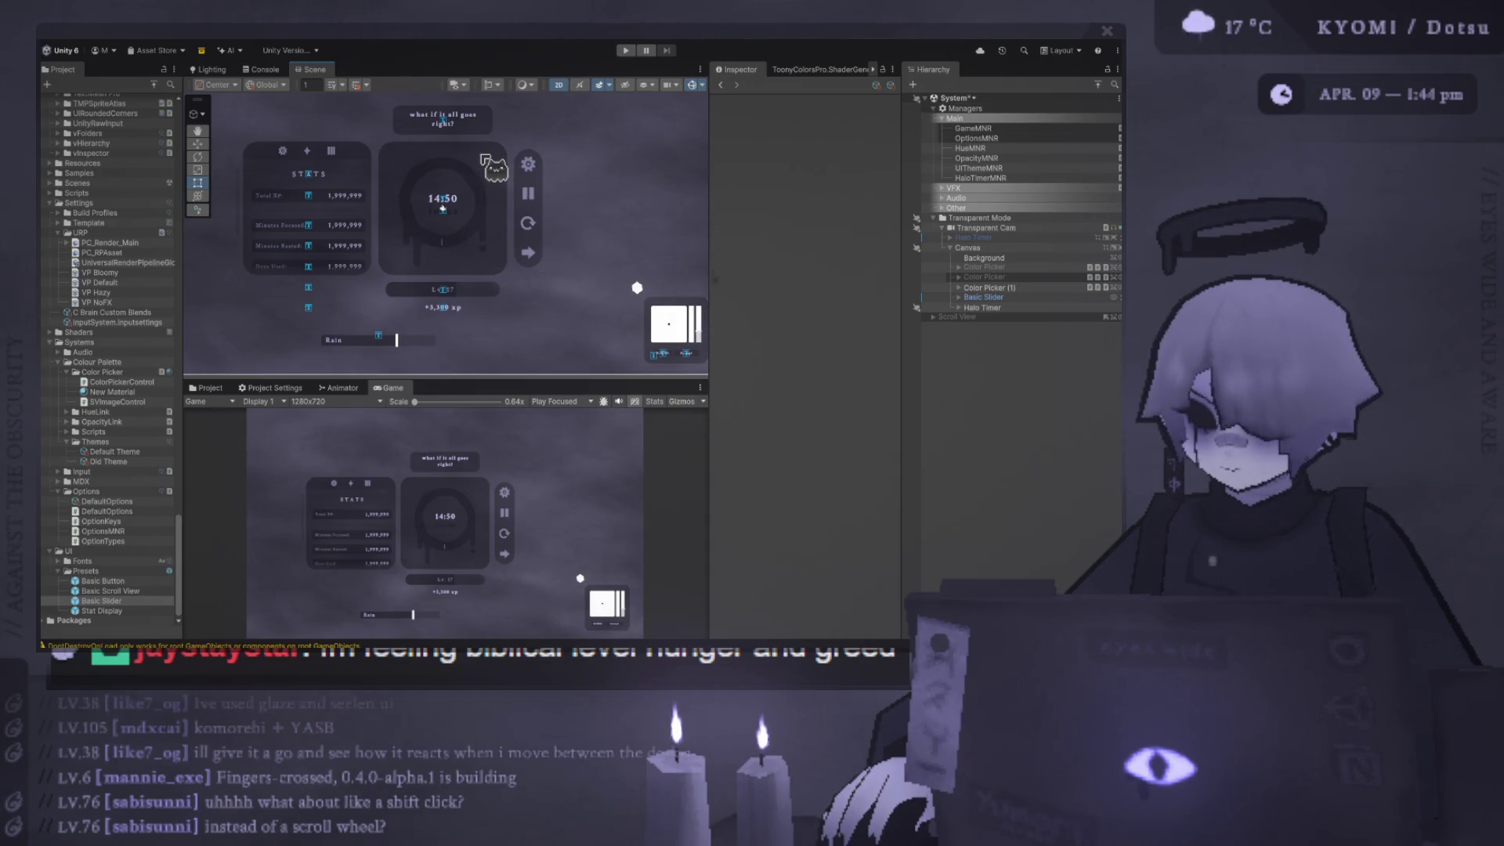
left_click(487, 161)
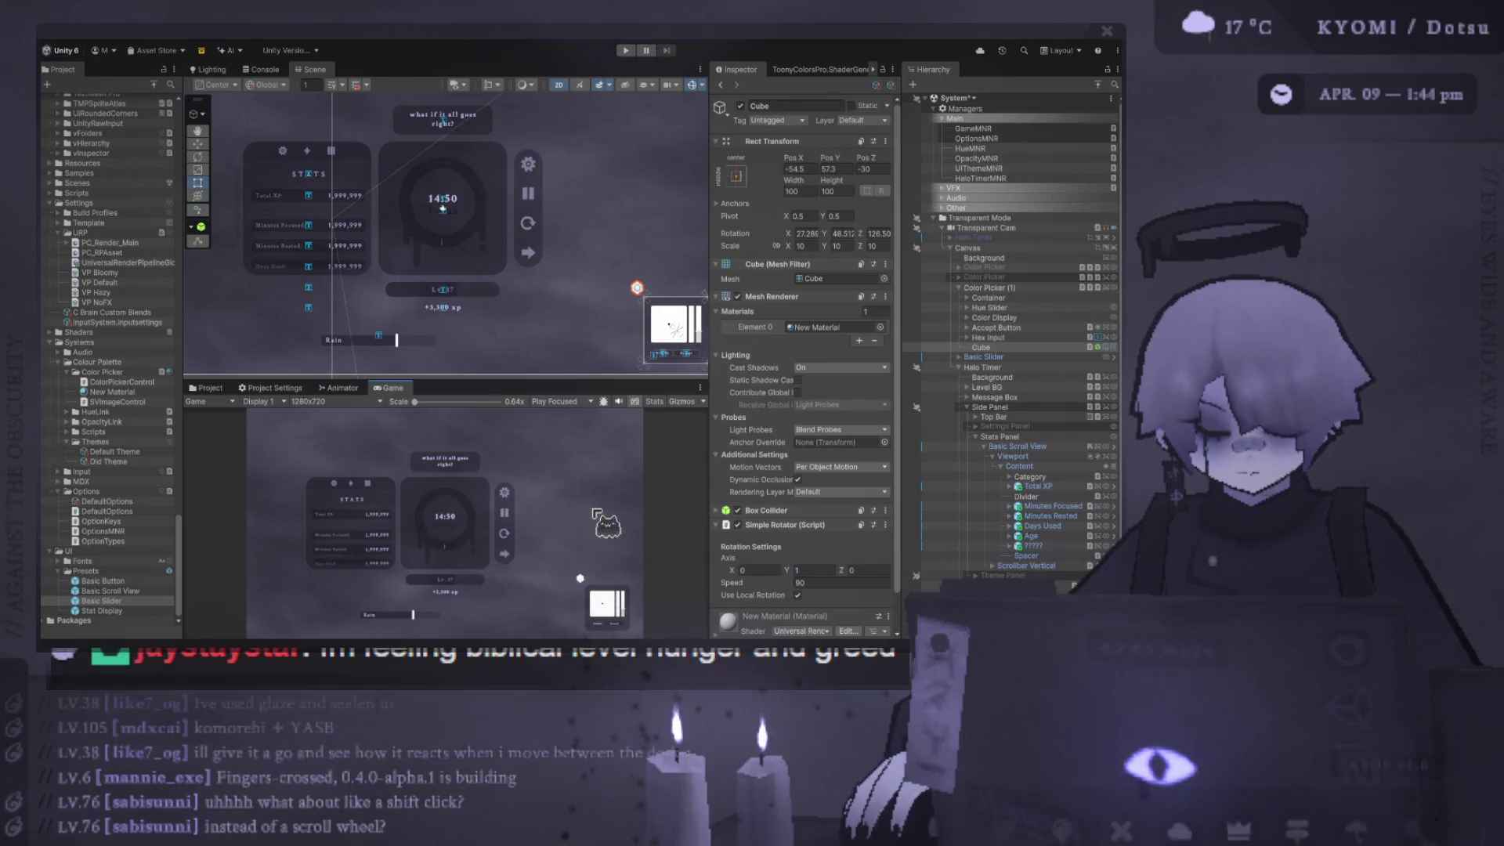
scroll(401, 351, "up", 2)
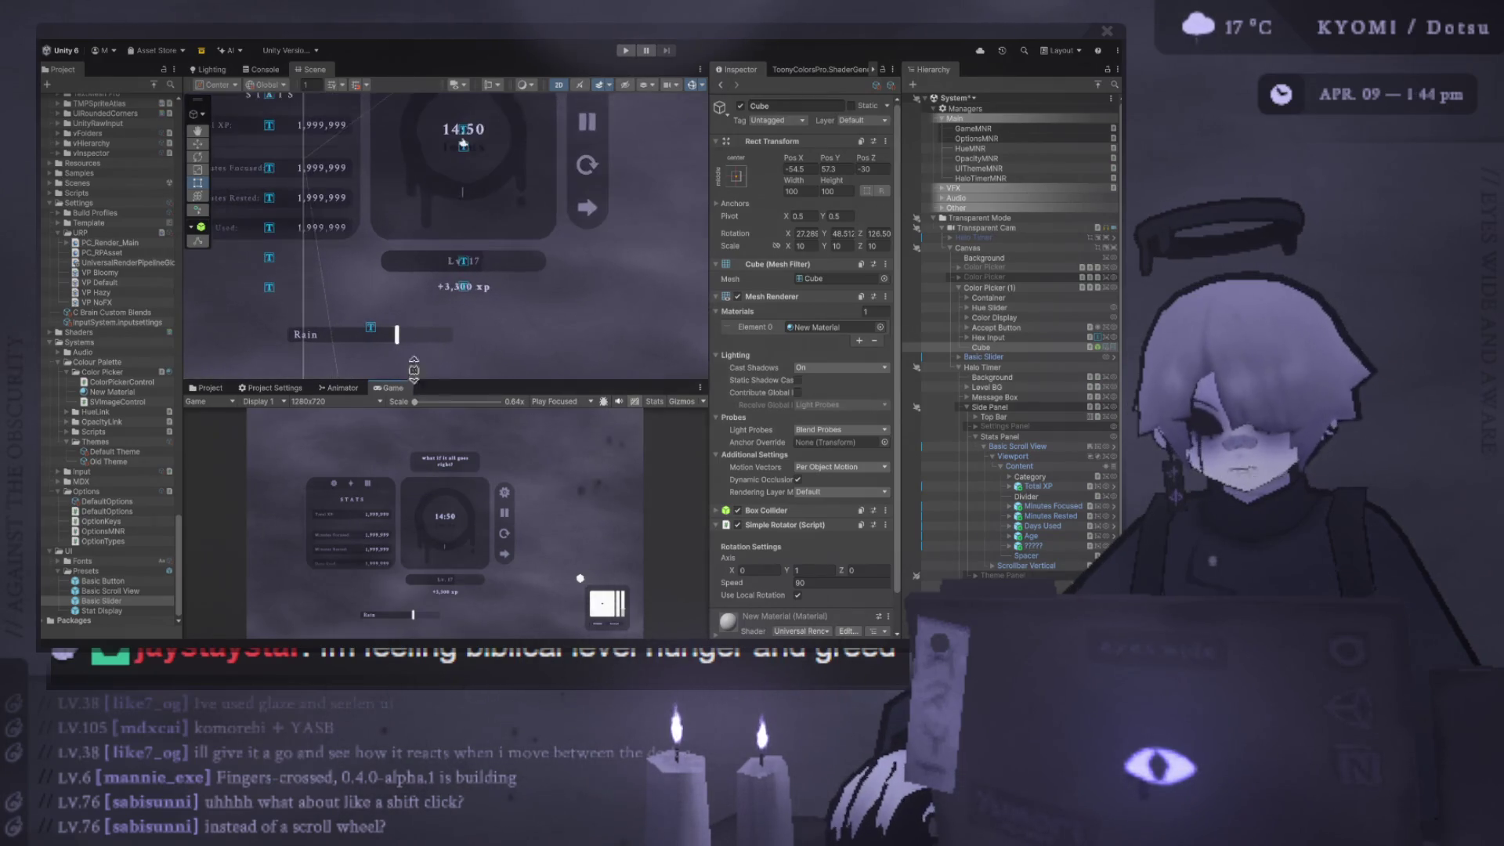
left_click_drag(427, 382, 429, 427)
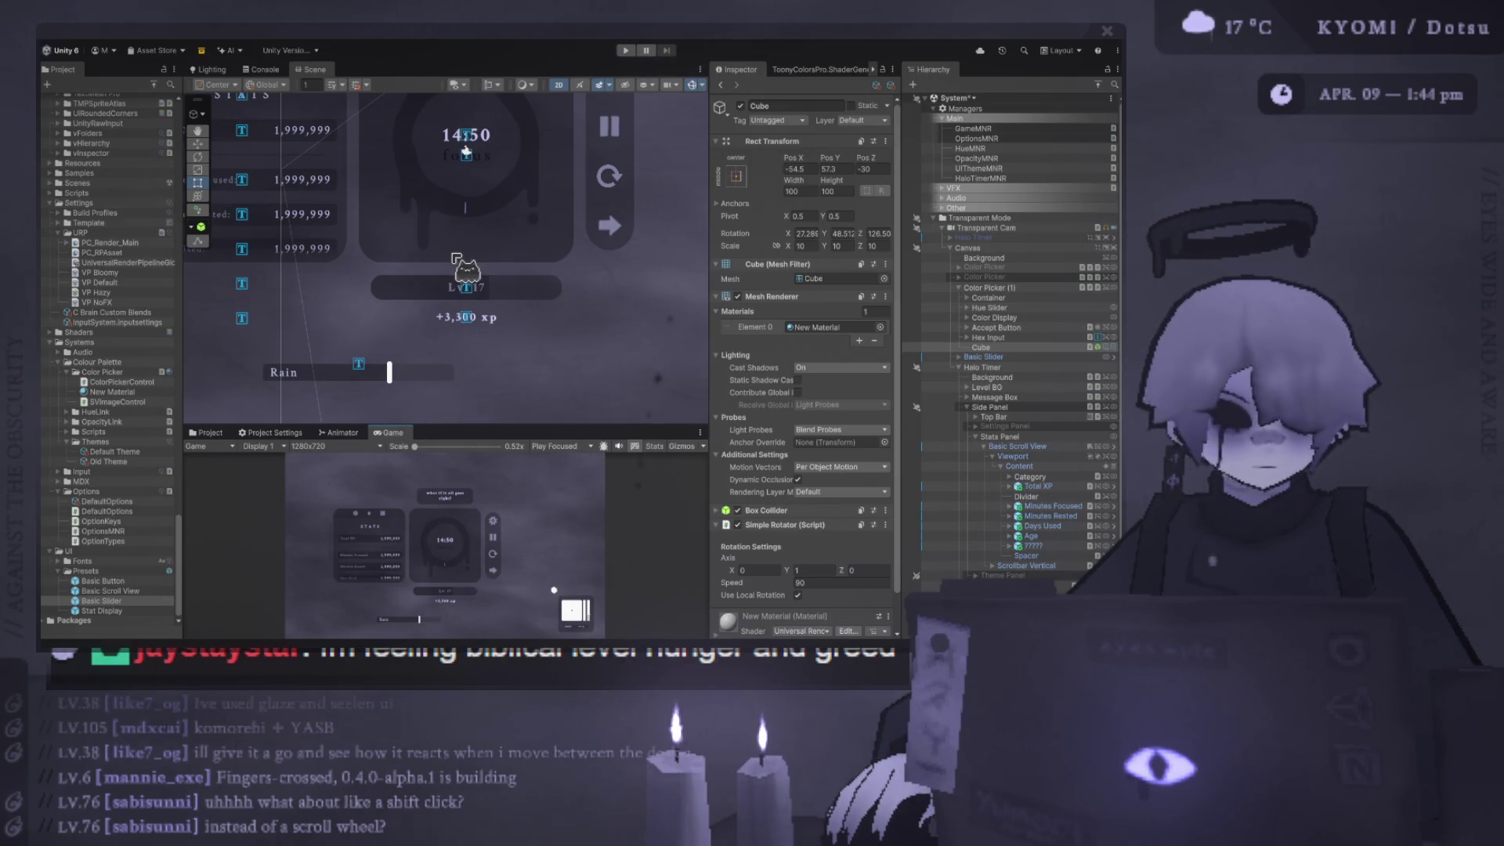
scroll(452, 270, "down", 3)
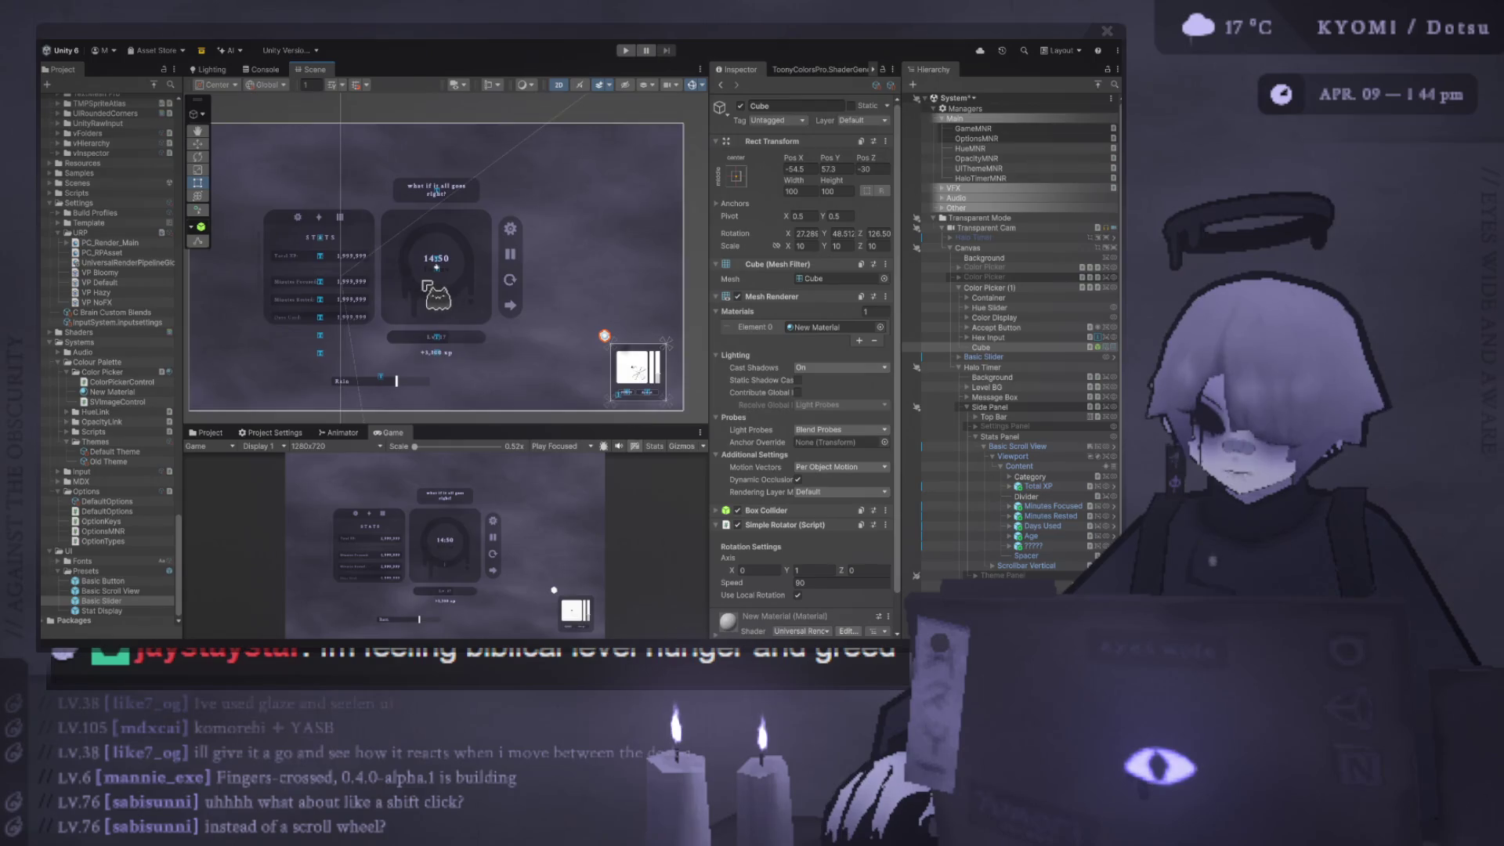
scroll(470, 297, "up", 3)
scroll(422, 263, "down", 1)
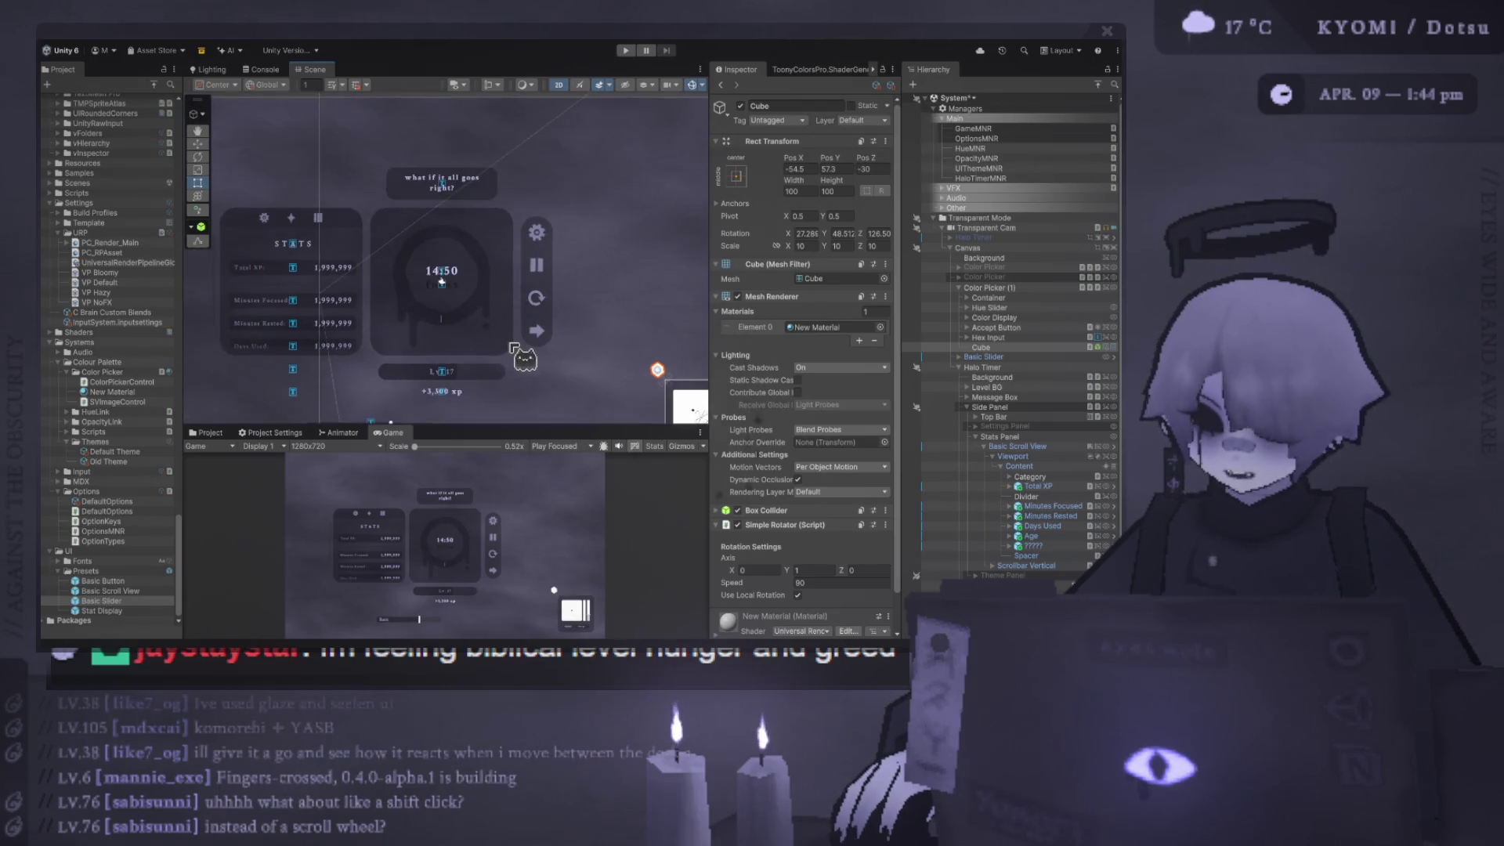
left_click(441, 276)
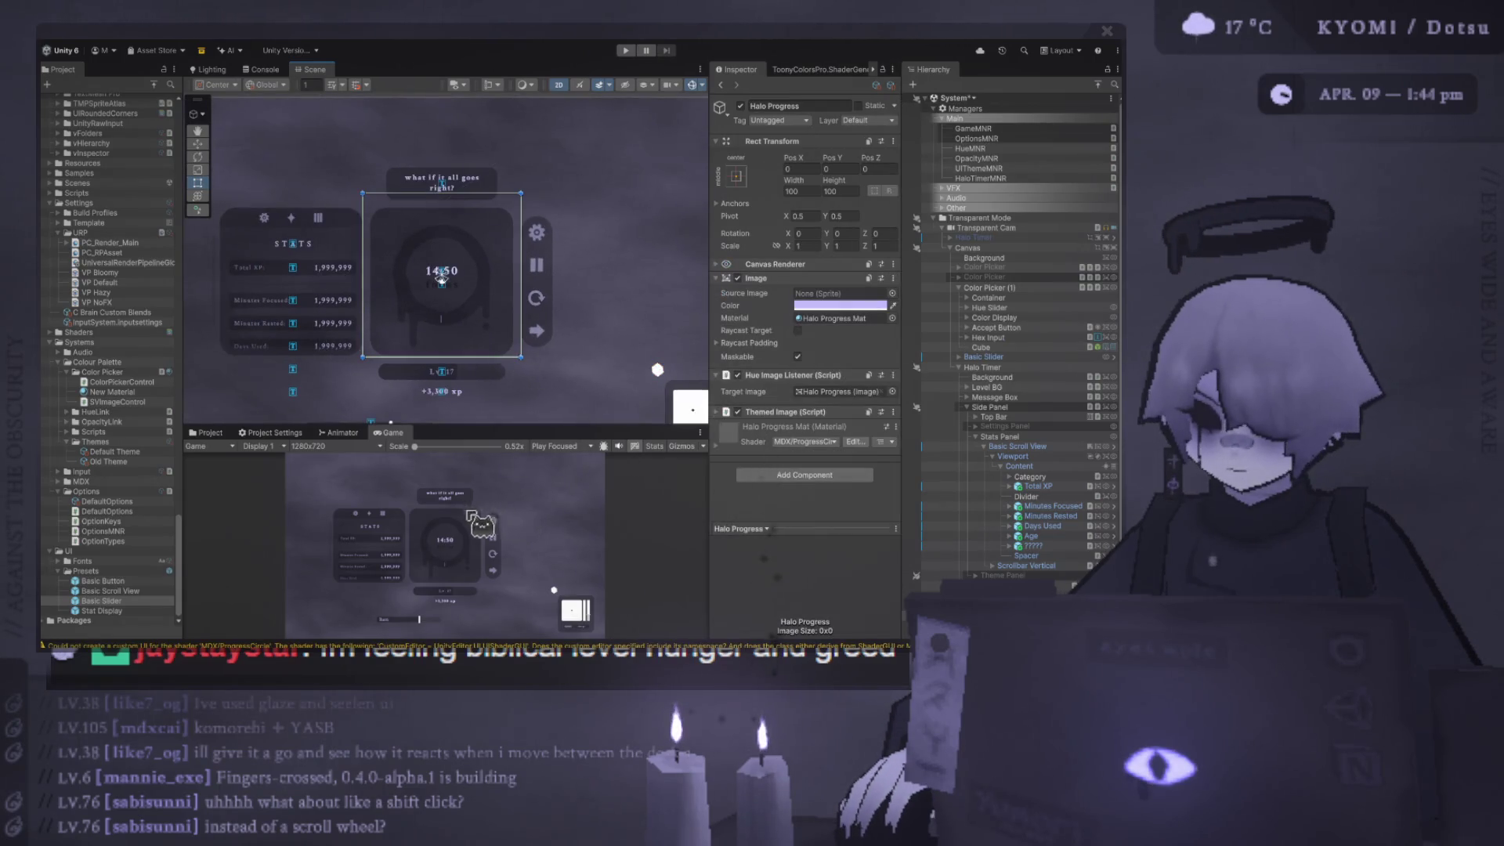
left_click_drag(523, 427, 525, 205)
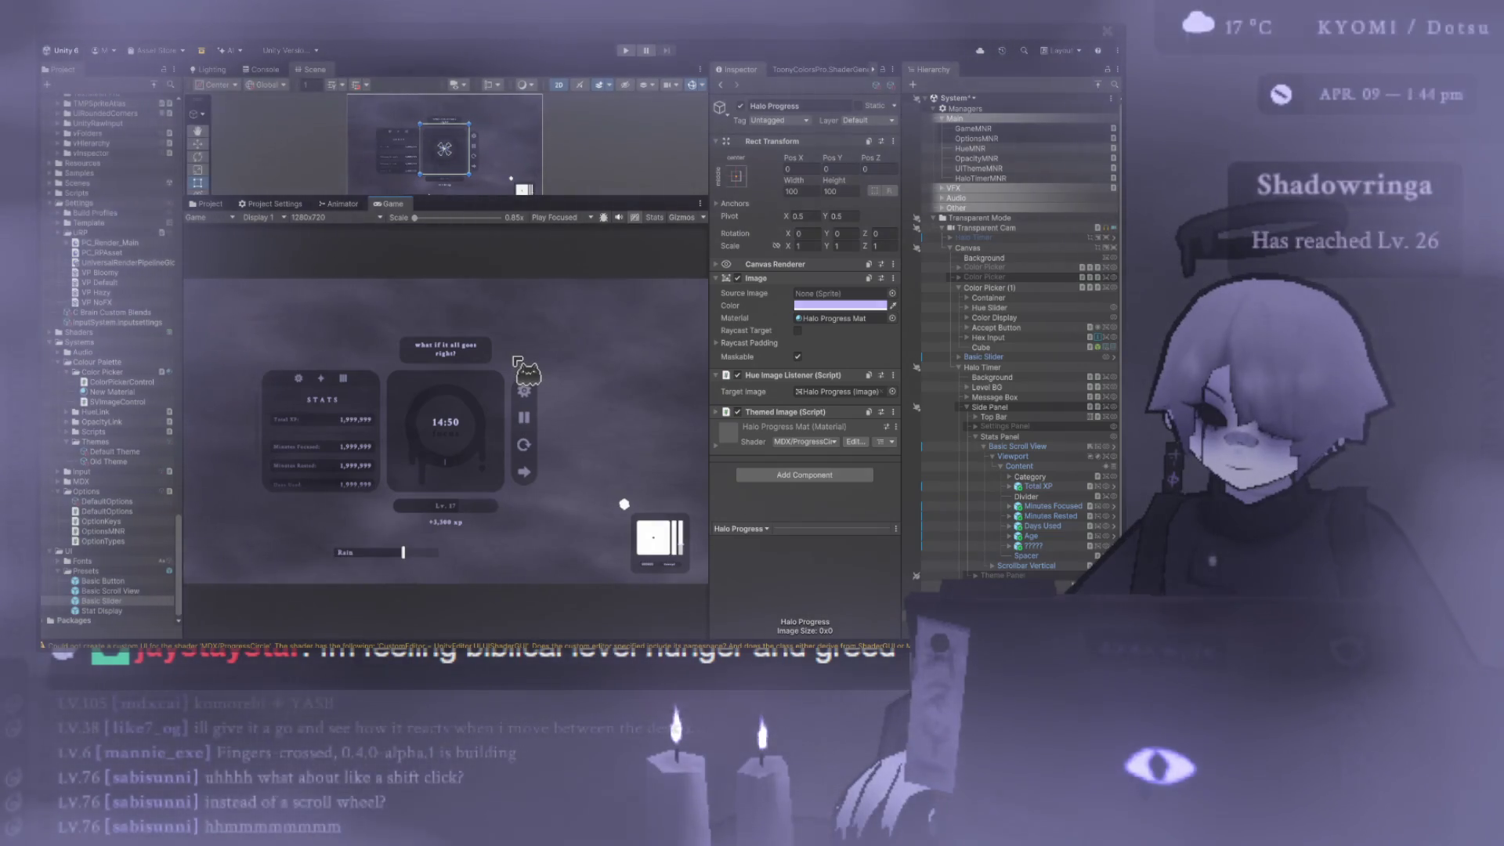
left_click_drag(447, 196, 446, 415)
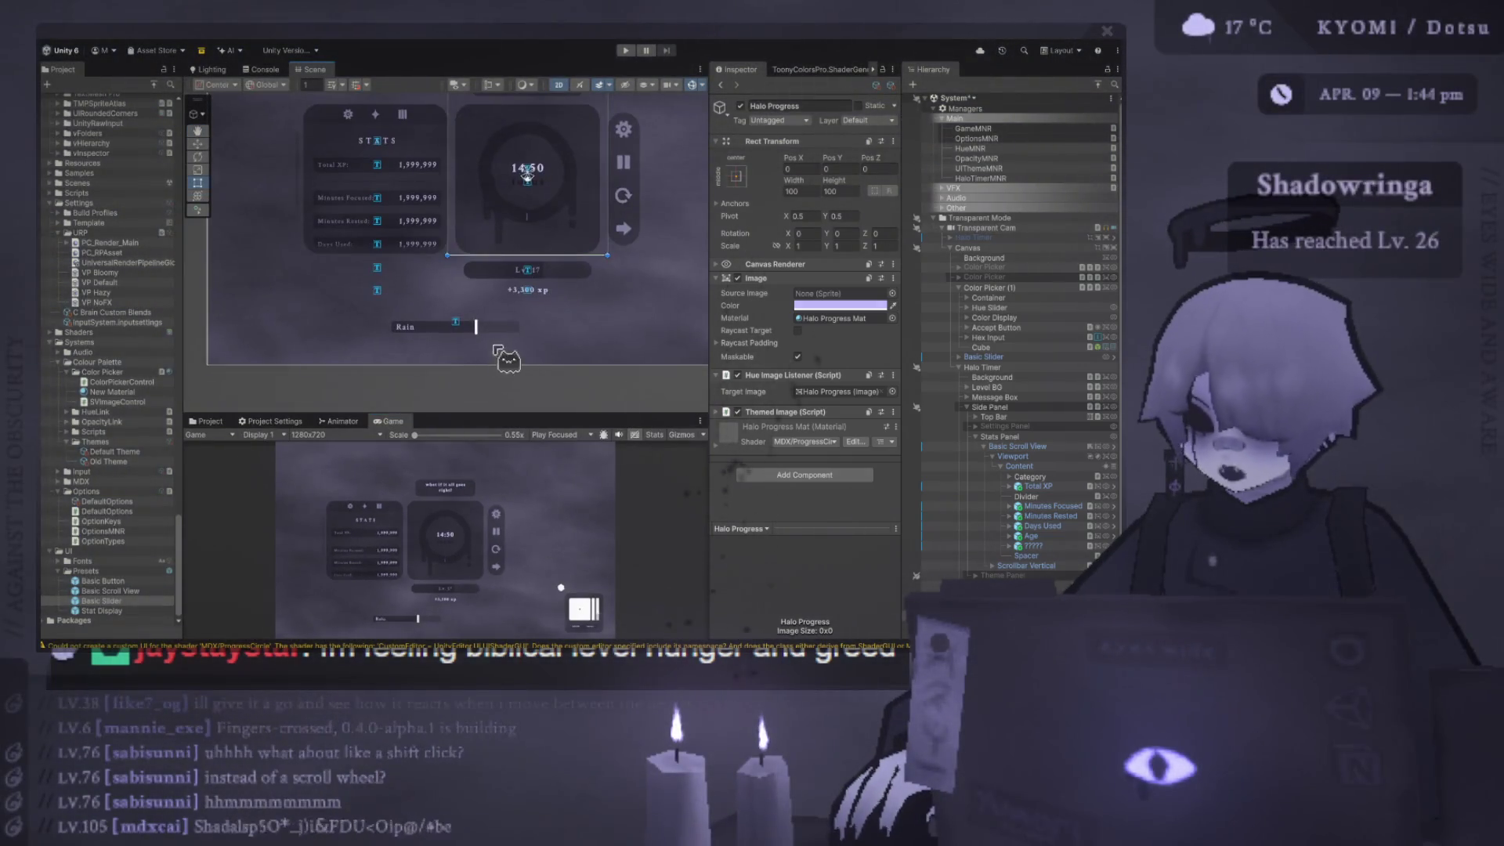
- Select the Basic Slider and try a width of 120, then revert it to 80
left_click(466, 328)
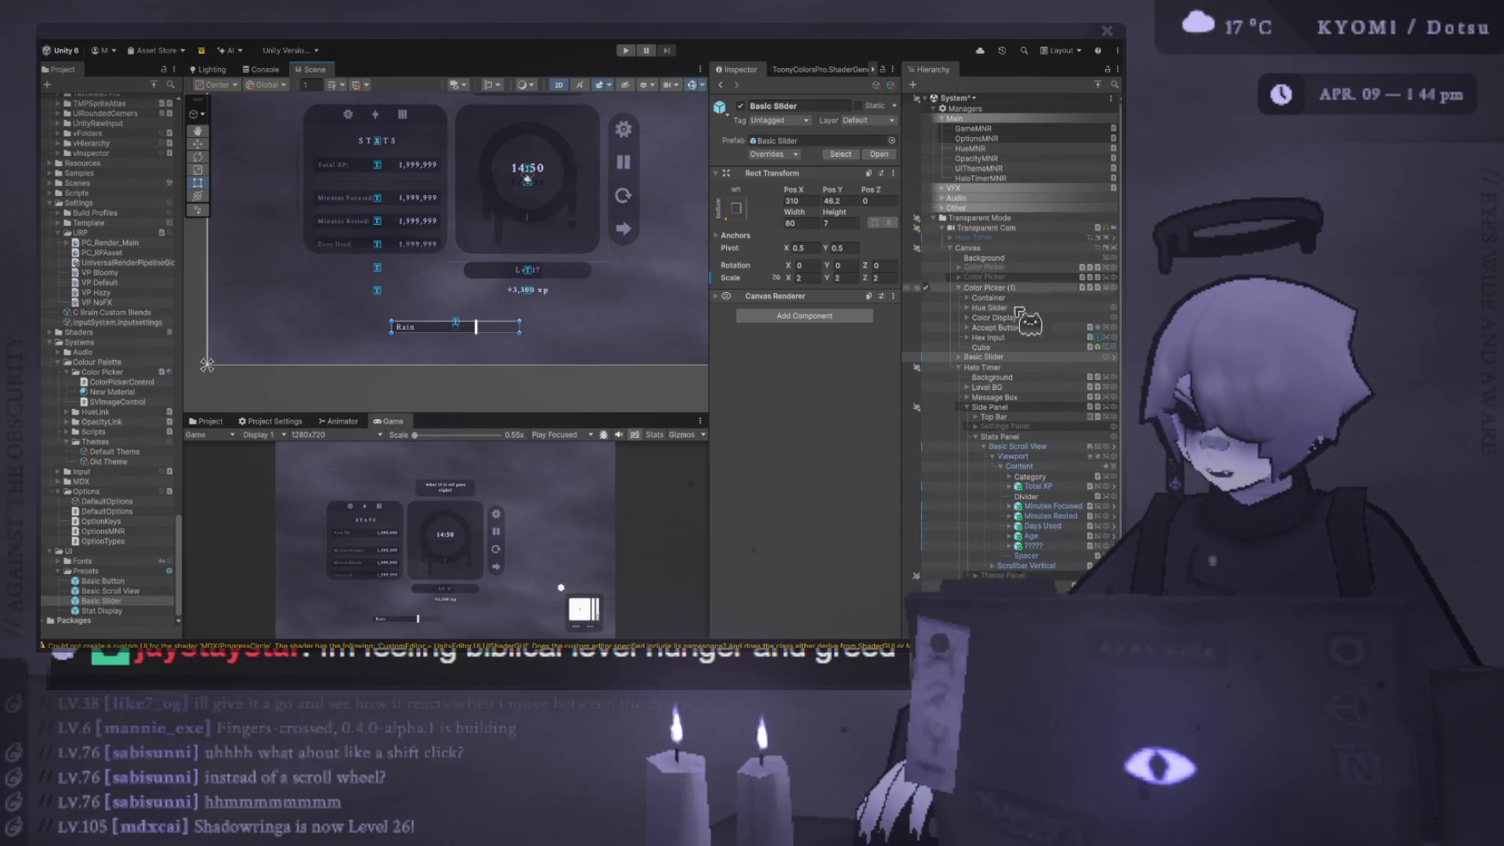
left_click(1022, 354)
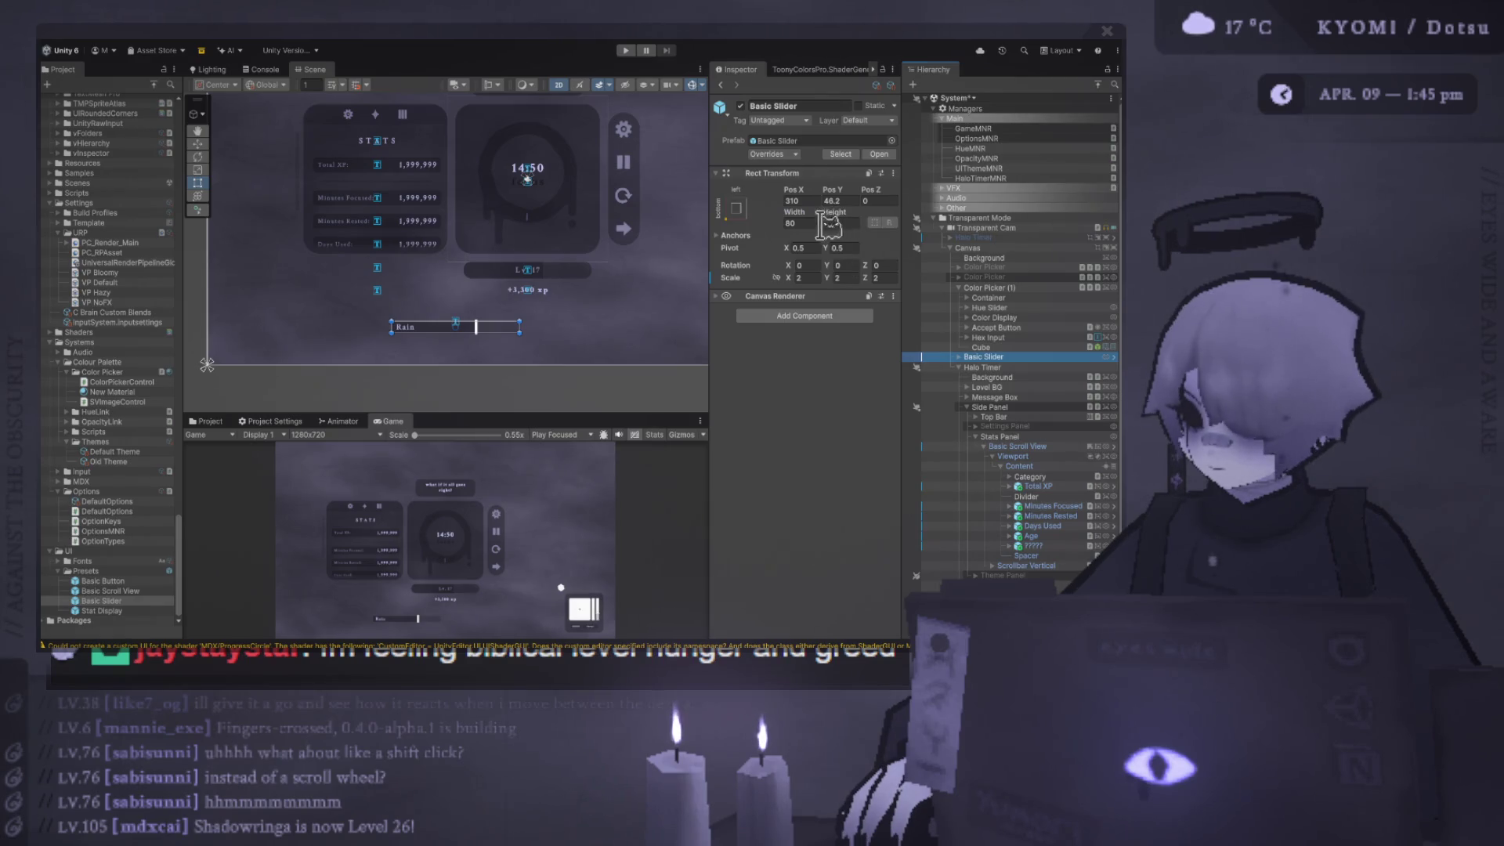
left_click(817, 223)
type("120")
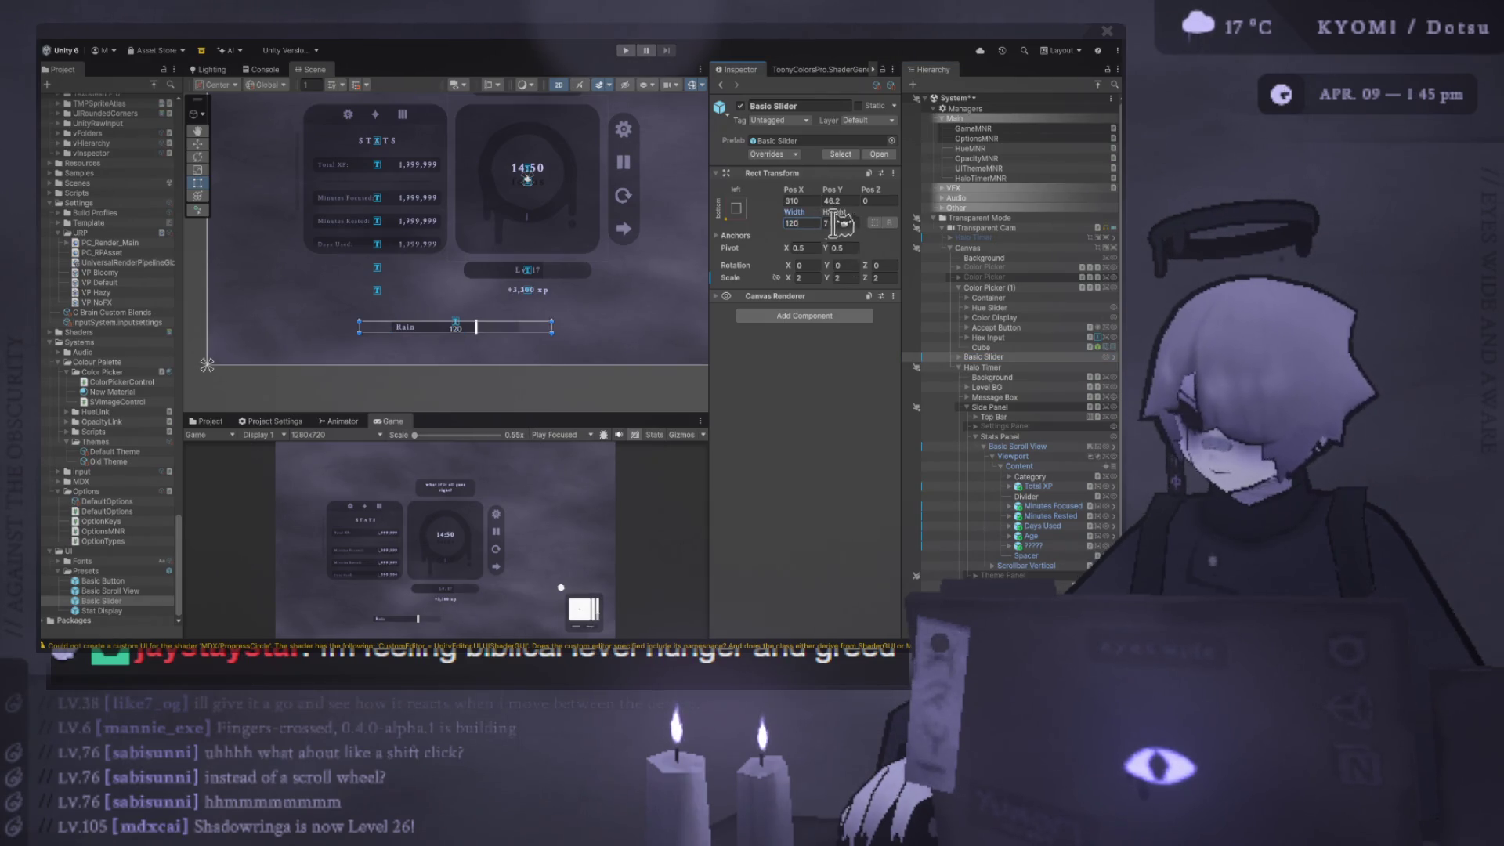
key("Escape")
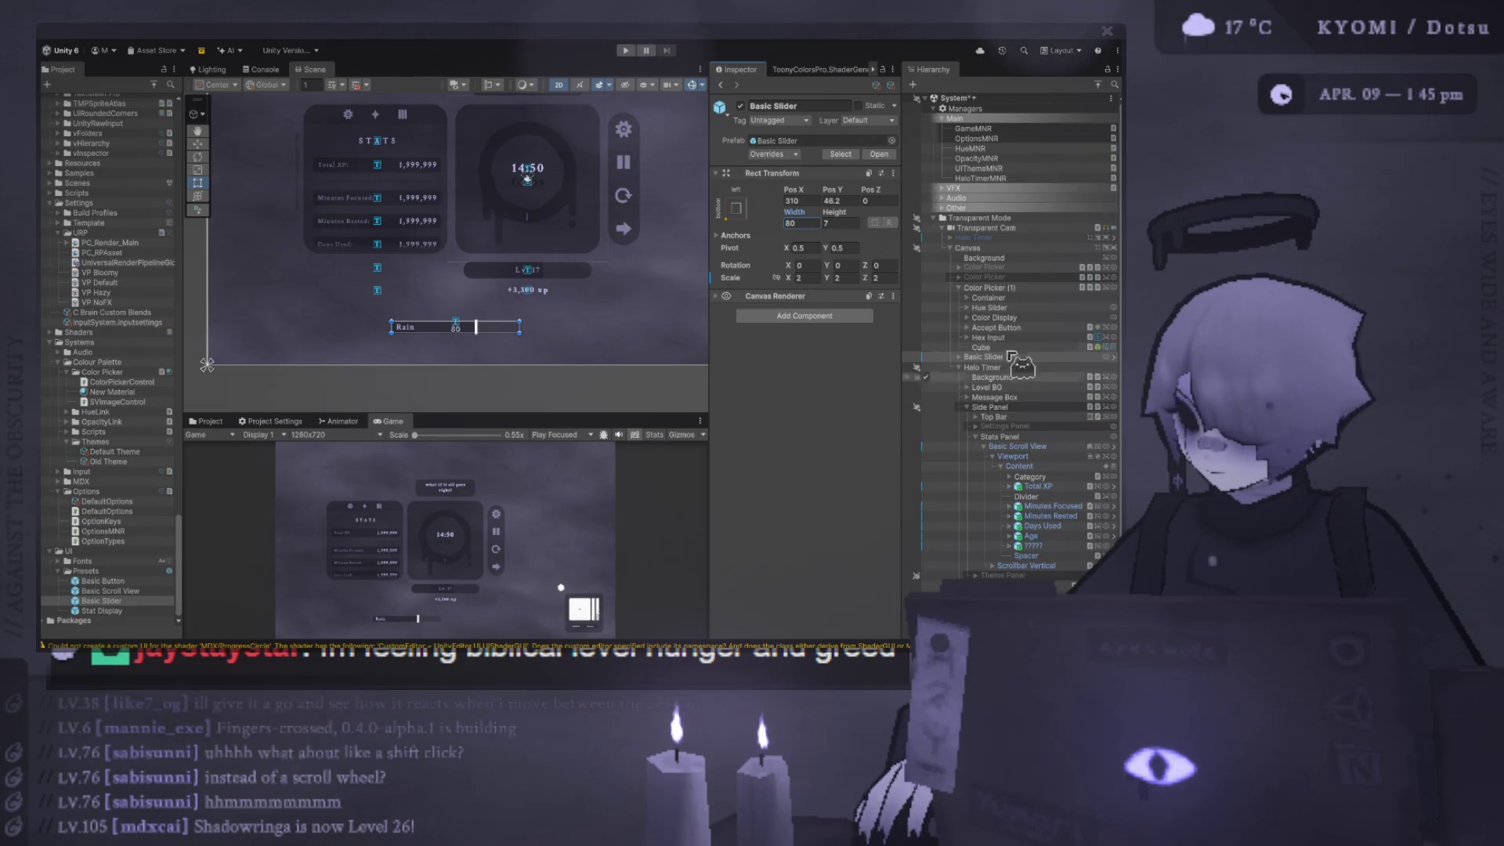
- Deactivate the Basic Slider's Rain Label child and enlarge the Game view
left_click(1010, 356)
key("Right")
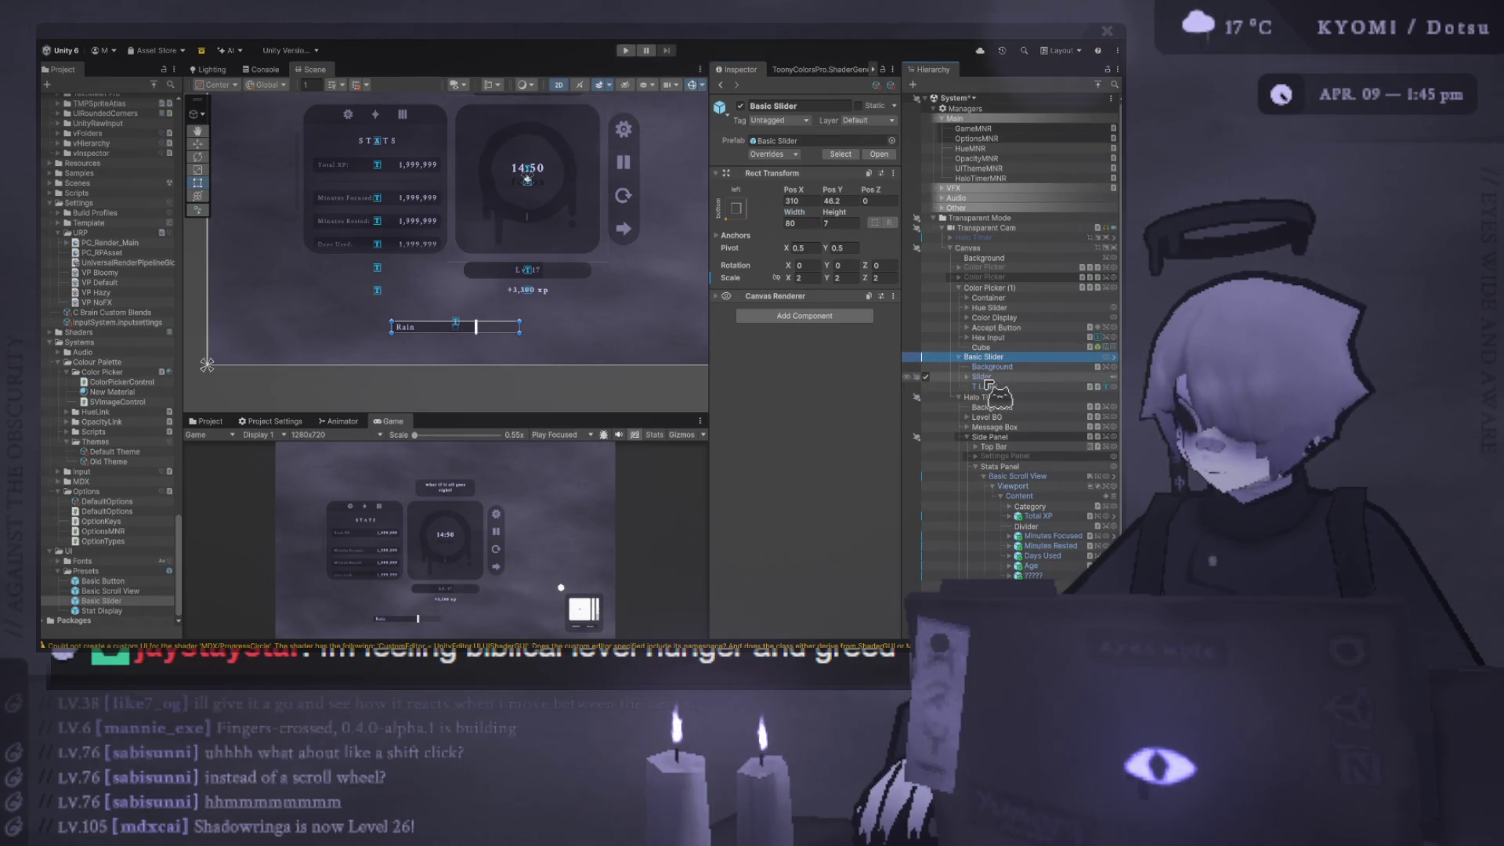
left_click(925, 386)
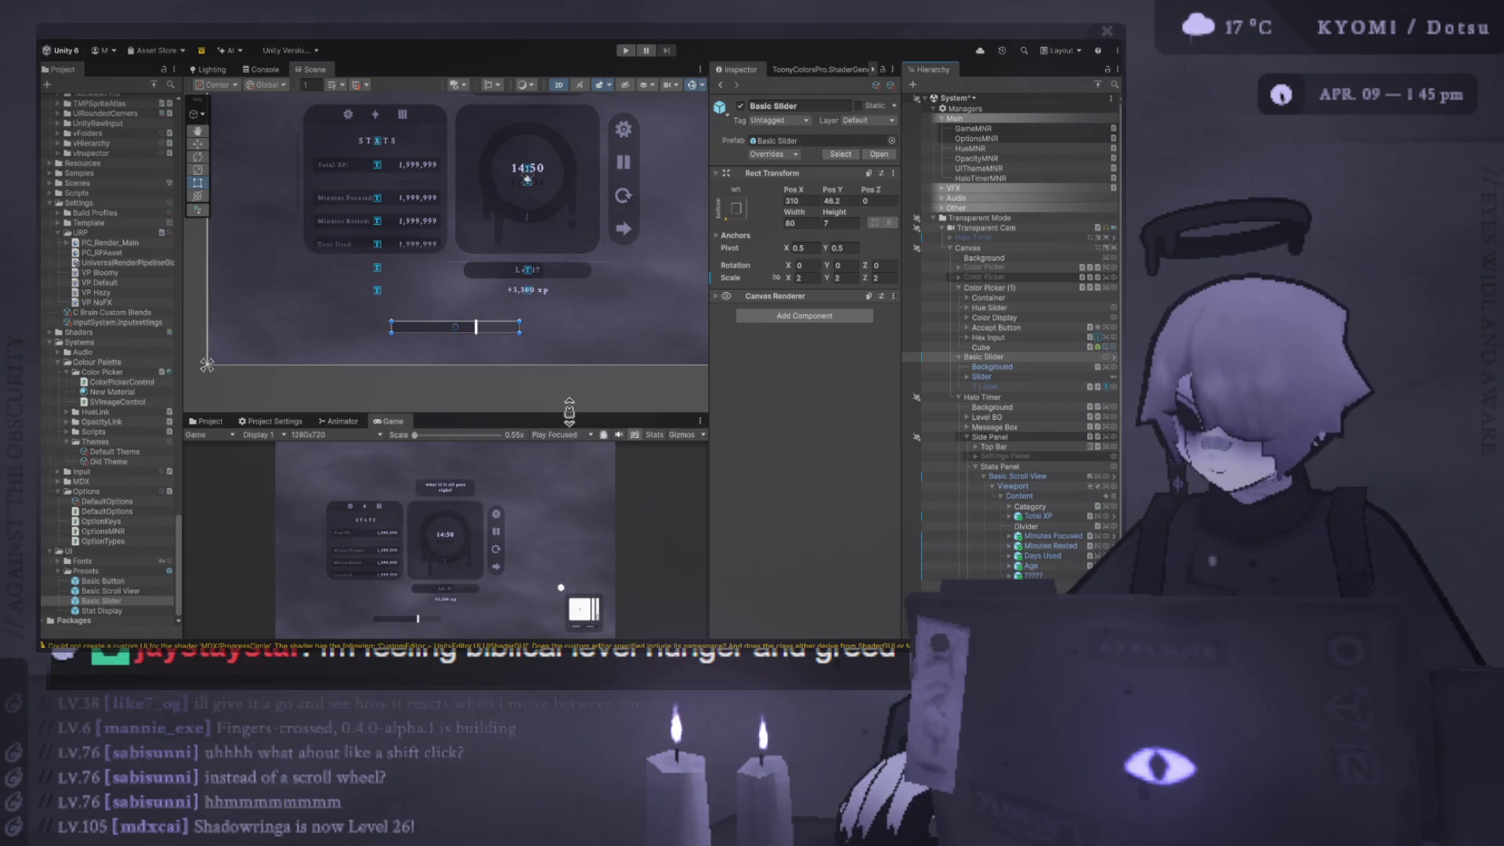
mouse_move(569, 411)
left_mouse_down()
mouse_move(557, 248)
mouse_move(551, 327)
left_mouse_up()
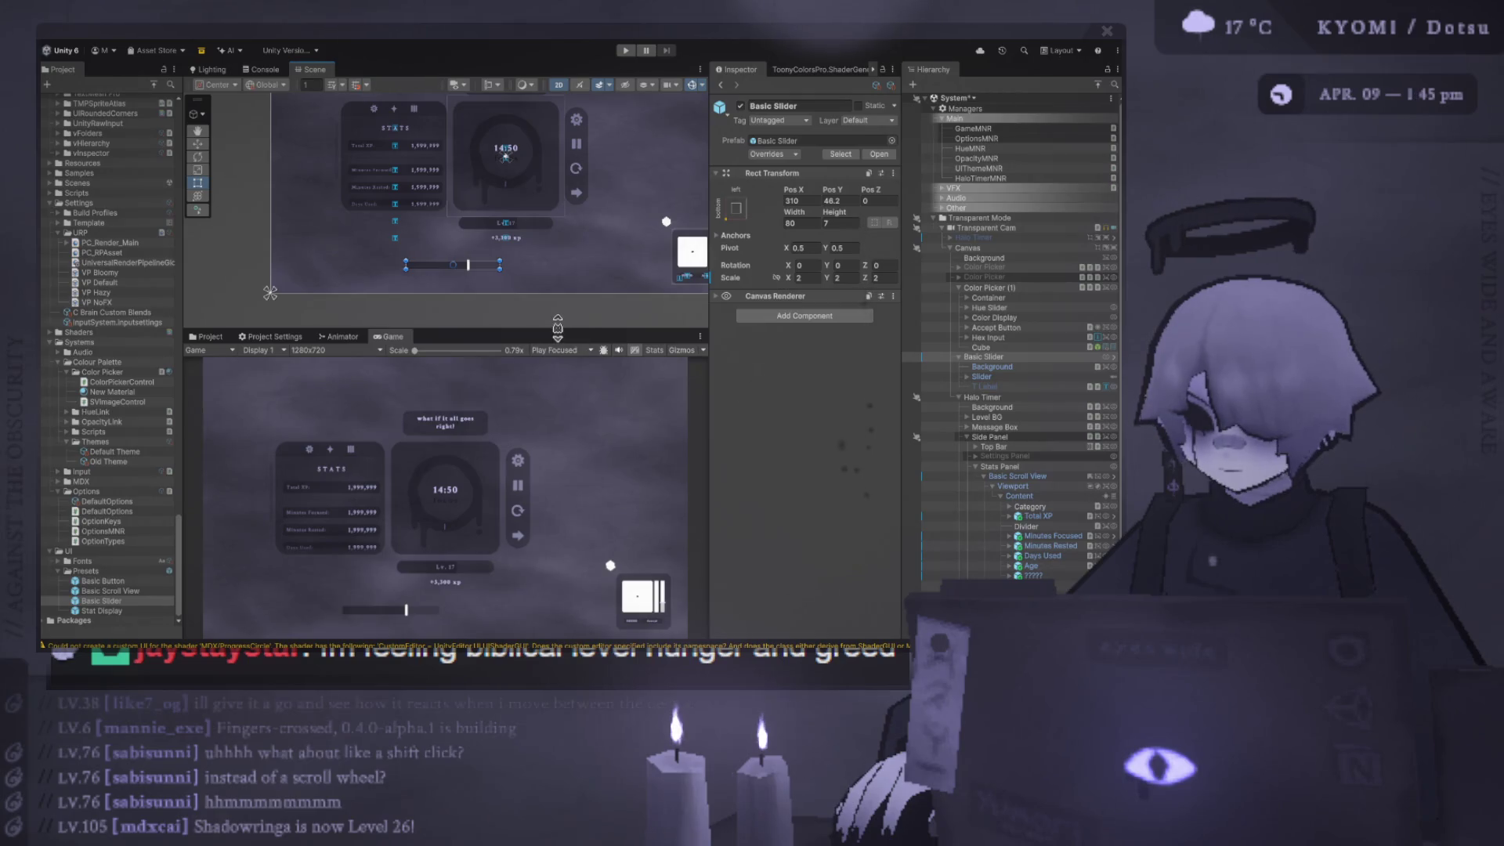
left_click_drag(557, 323, 557, 235)
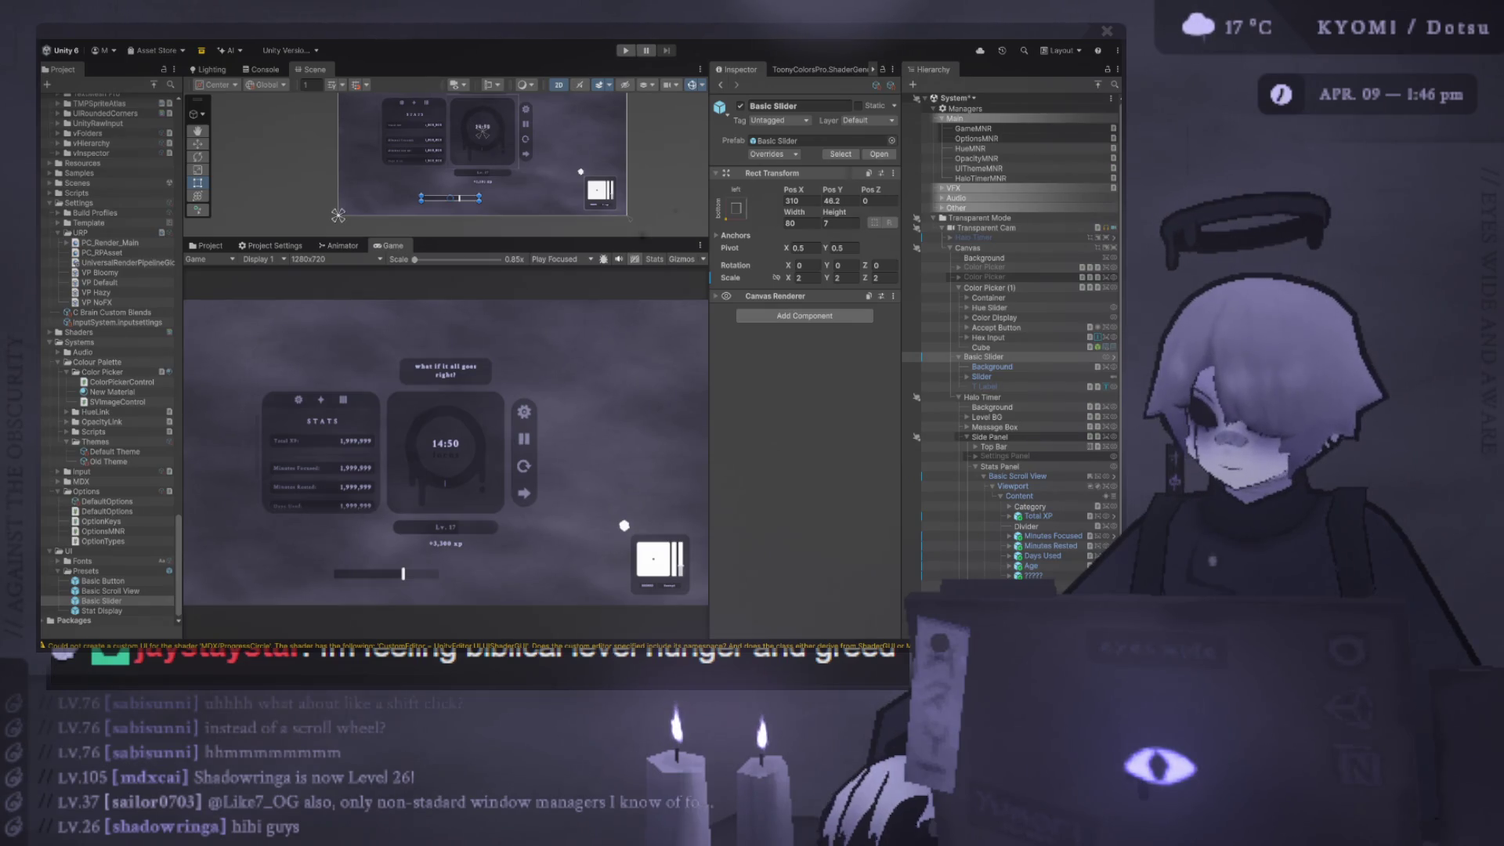
- Undo a trial widening, then stretch-anchor the slider's Background to fill the slider
scroll(598, 166, "up", 1)
left_click_drag(795, 211, 872, 215)
key("ctrl+z")
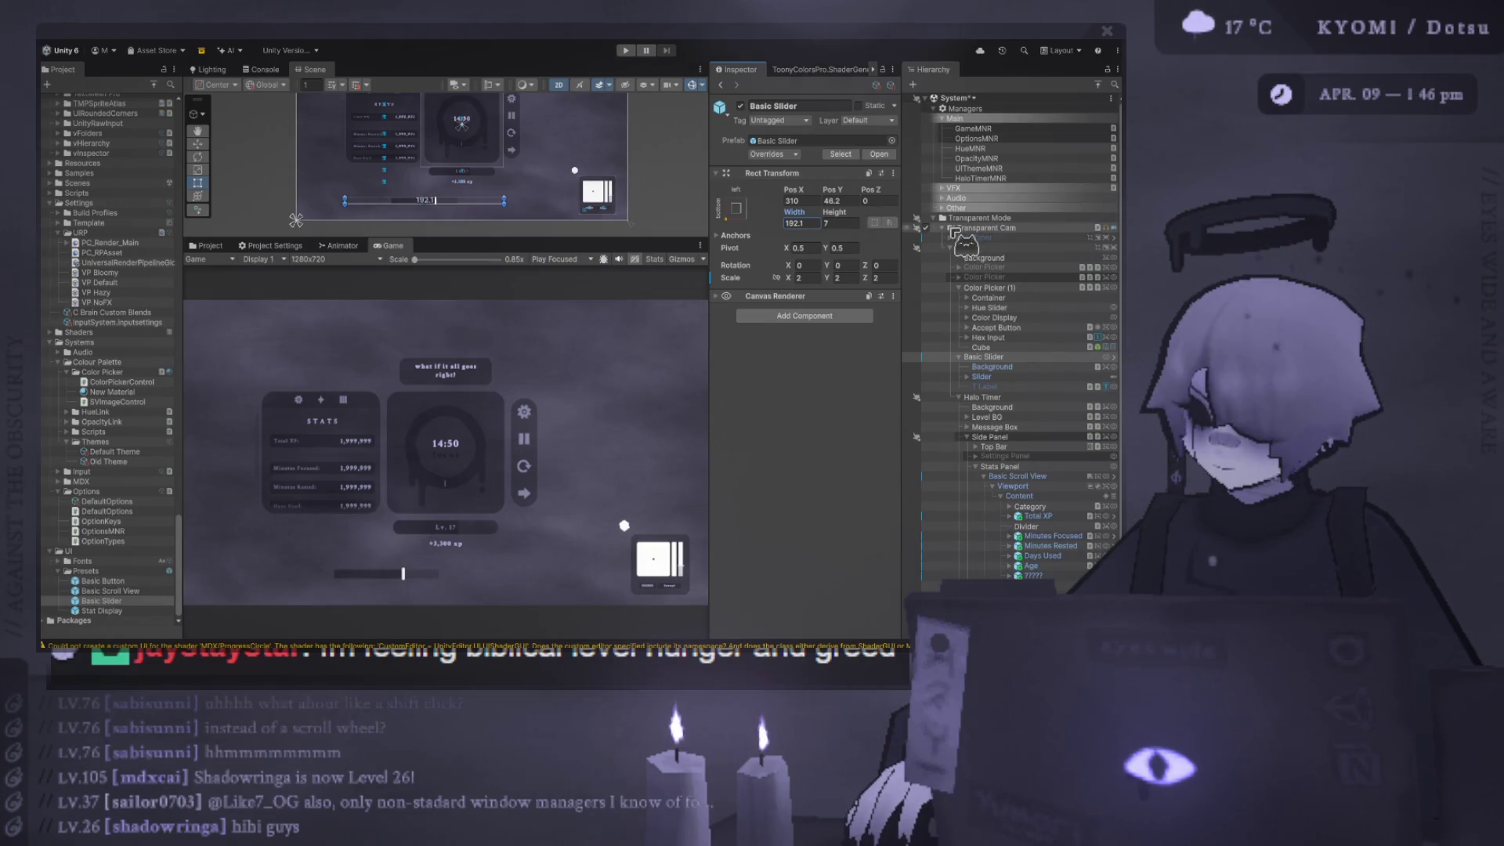
left_click(993, 367)
left_click(741, 183)
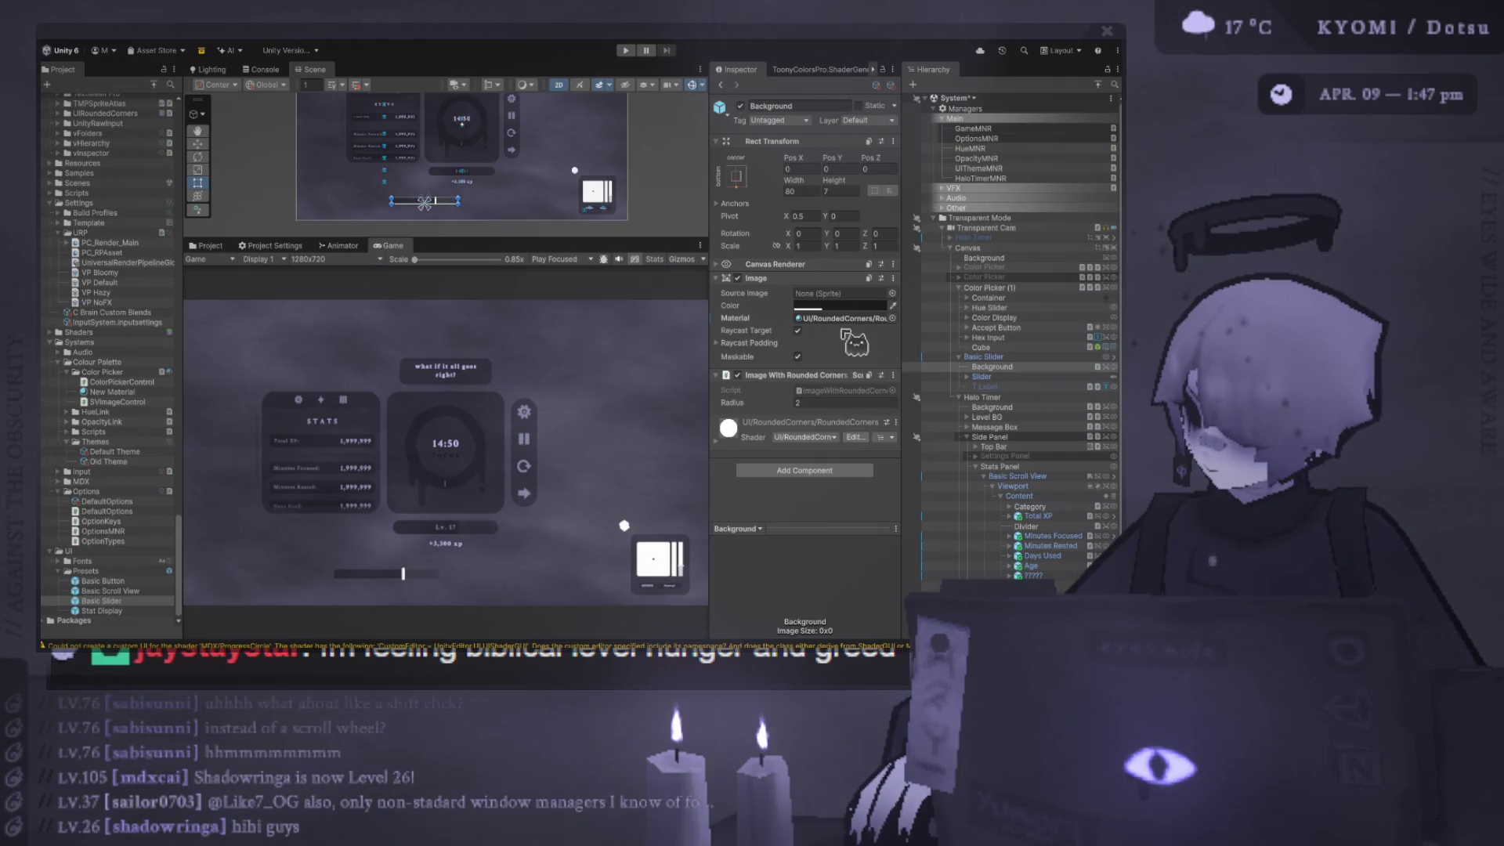
left_click(873, 384)
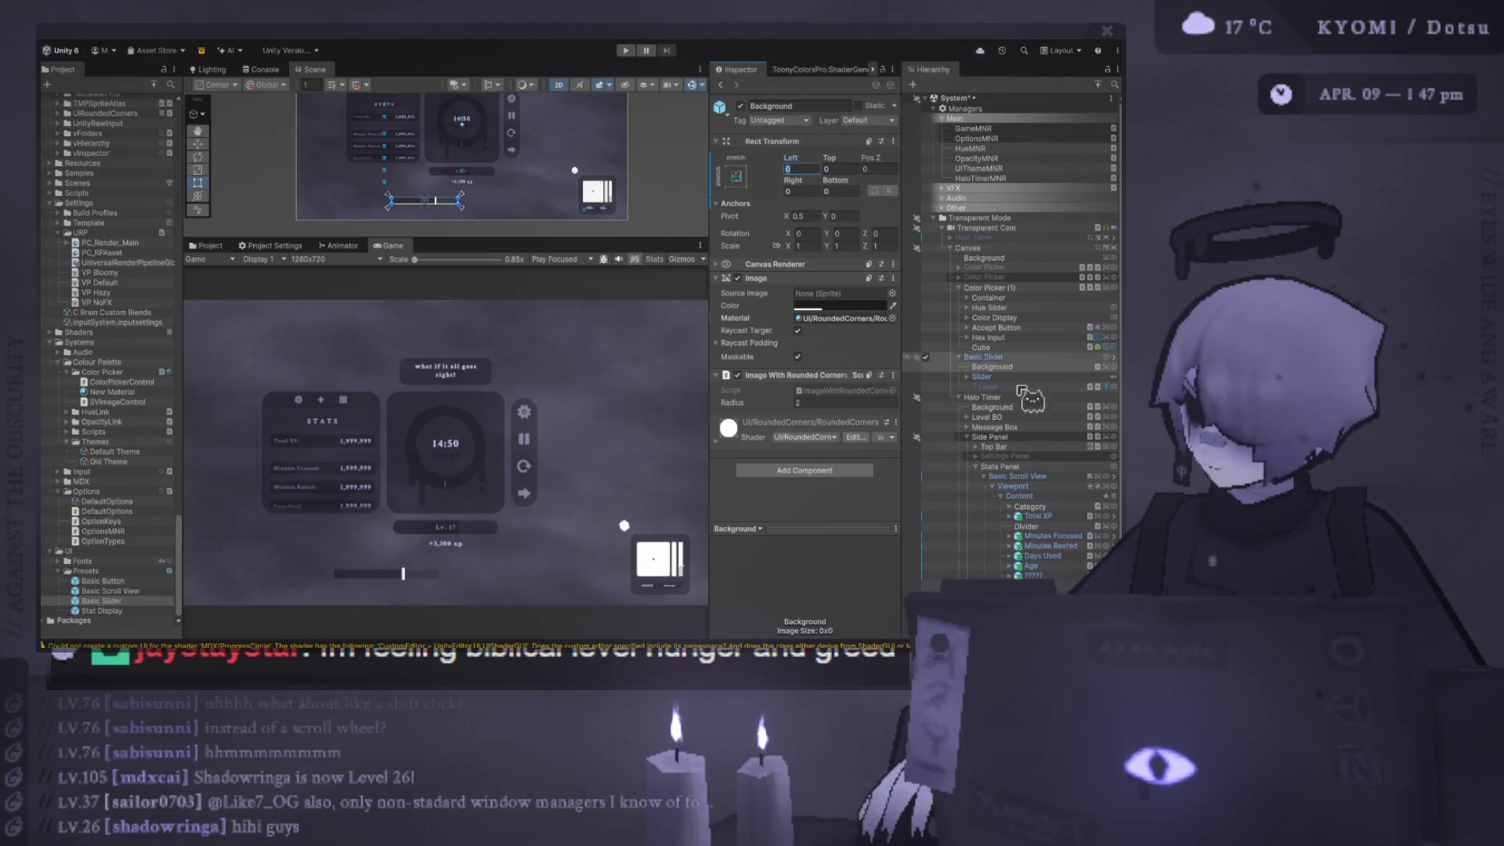
- Stretch the inner Slider to fill its parent with a 0 bottom offset
left_click(994, 377)
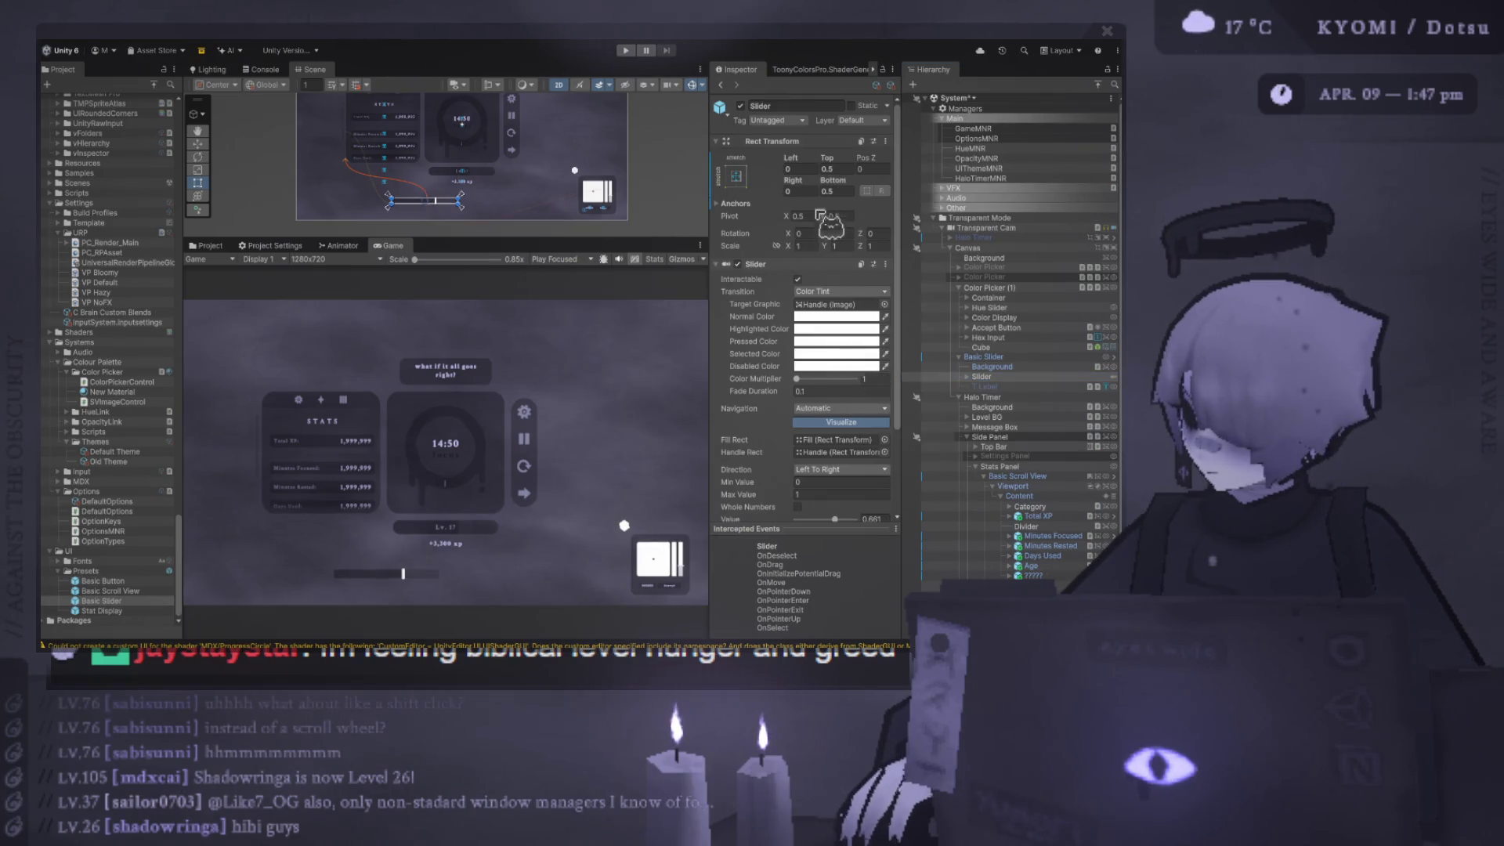
left_click(827, 169)
type("0")
left_click(827, 191)
type("0")
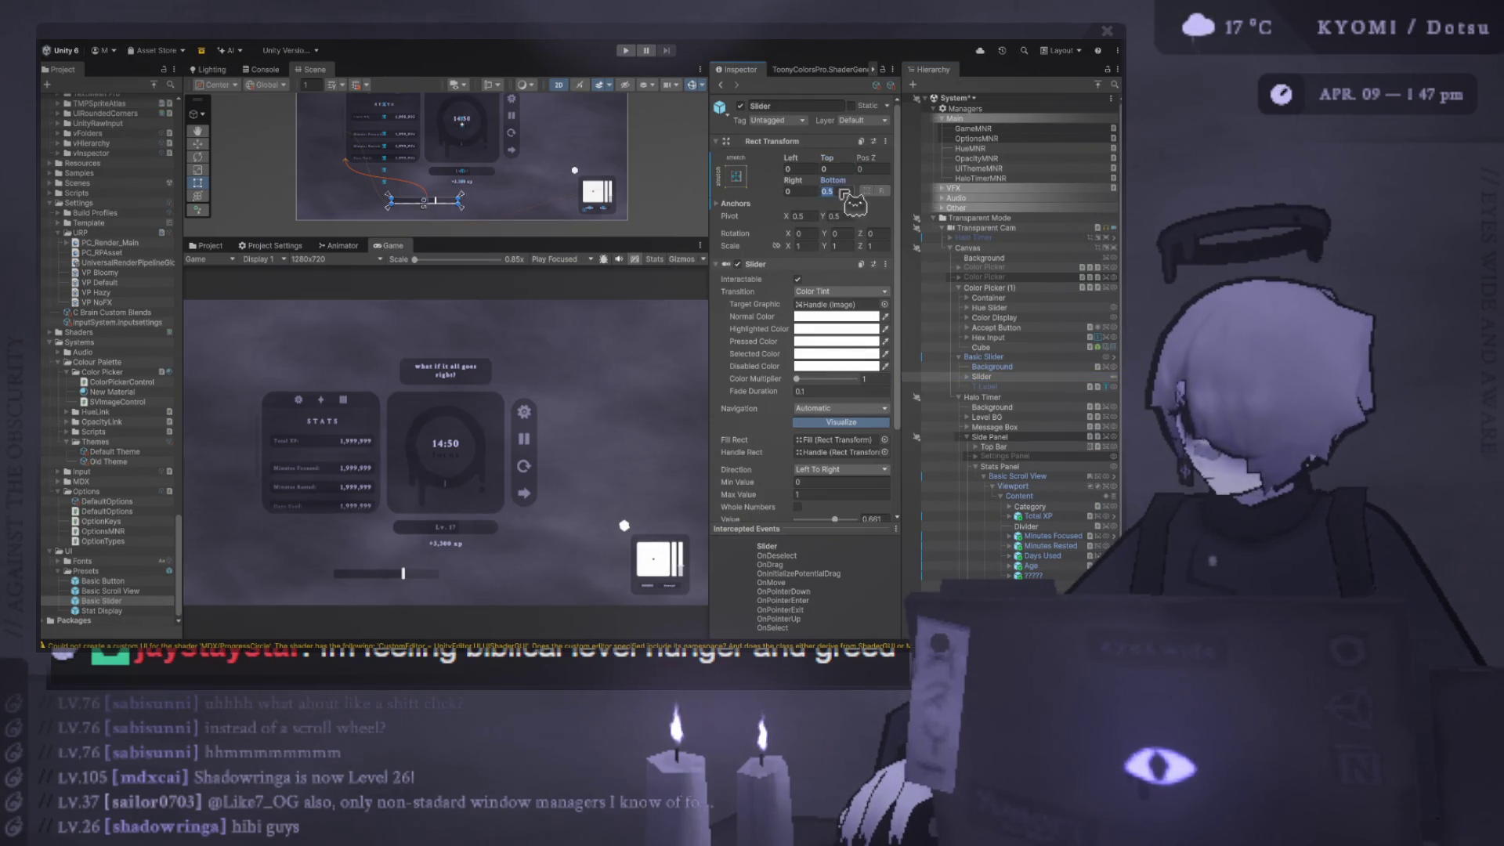
type("0")
- Stretch the Slider's track Background horizontally, check the Fill Area, and reselect Basic Slider
left_click(967, 376)
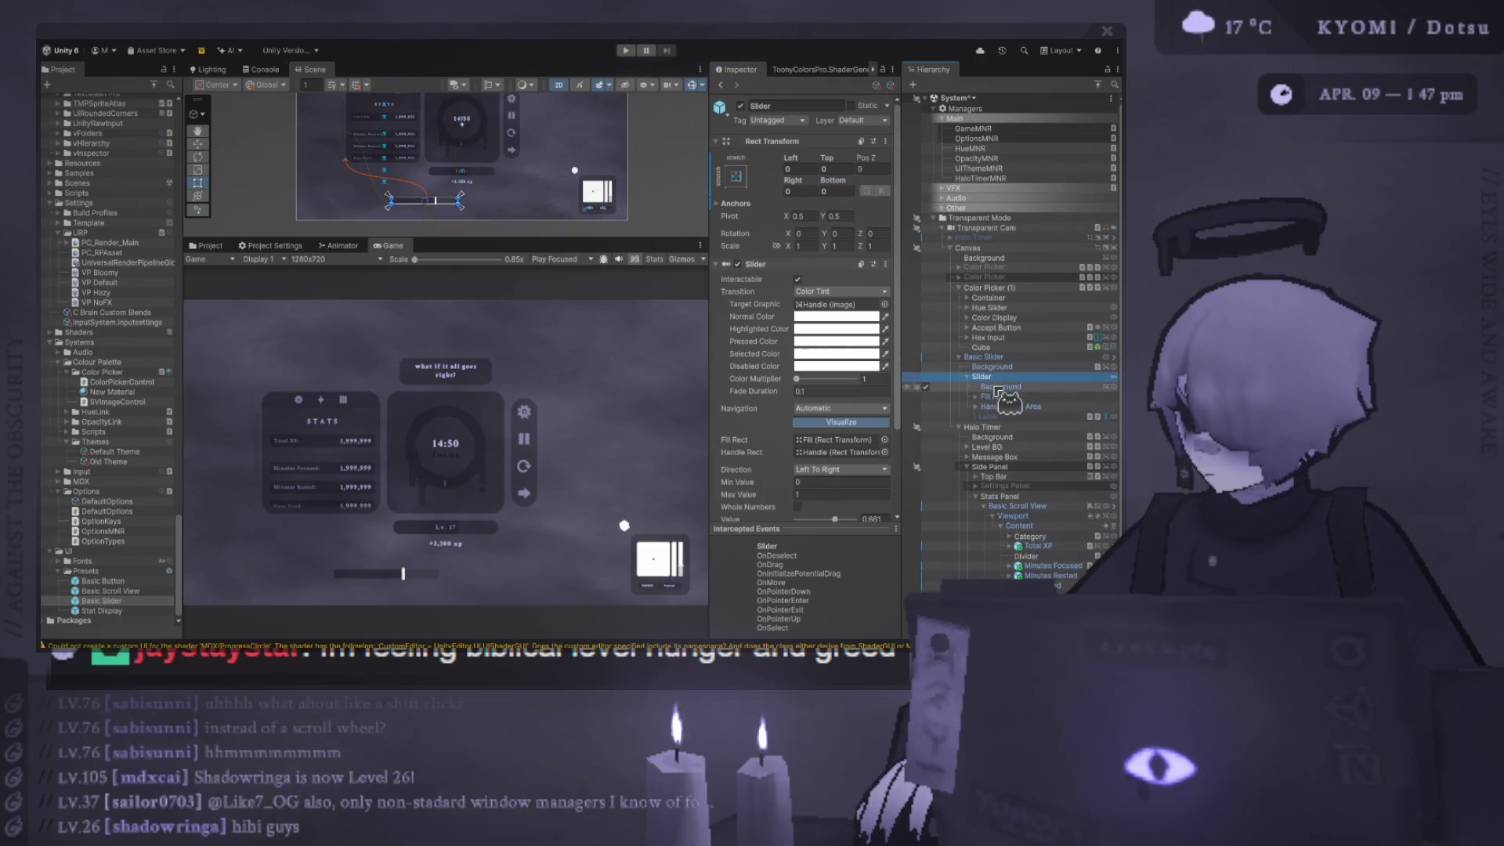
left_click(1001, 387)
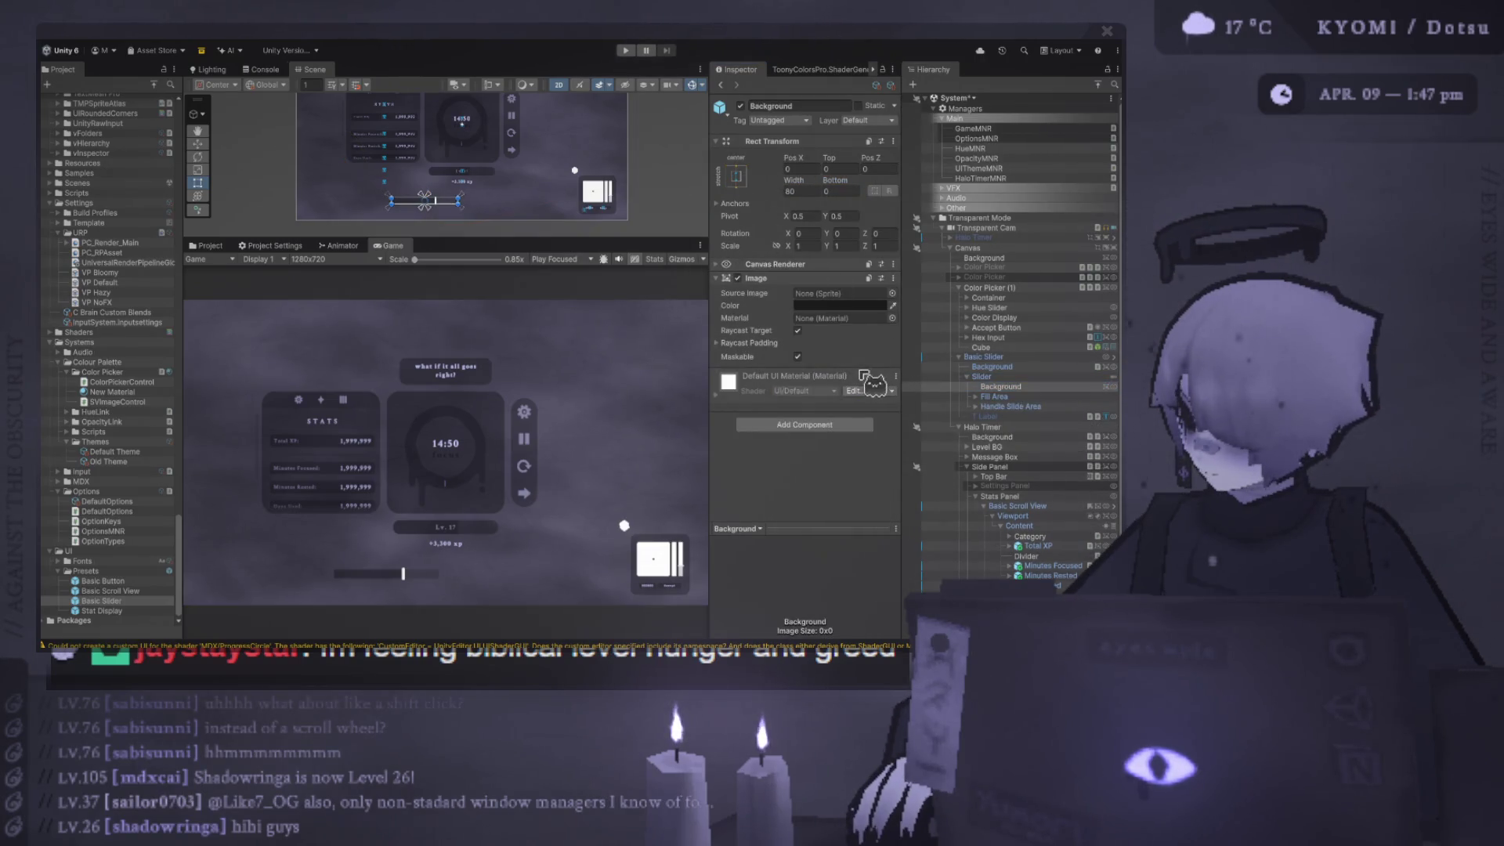
left_click(803, 191)
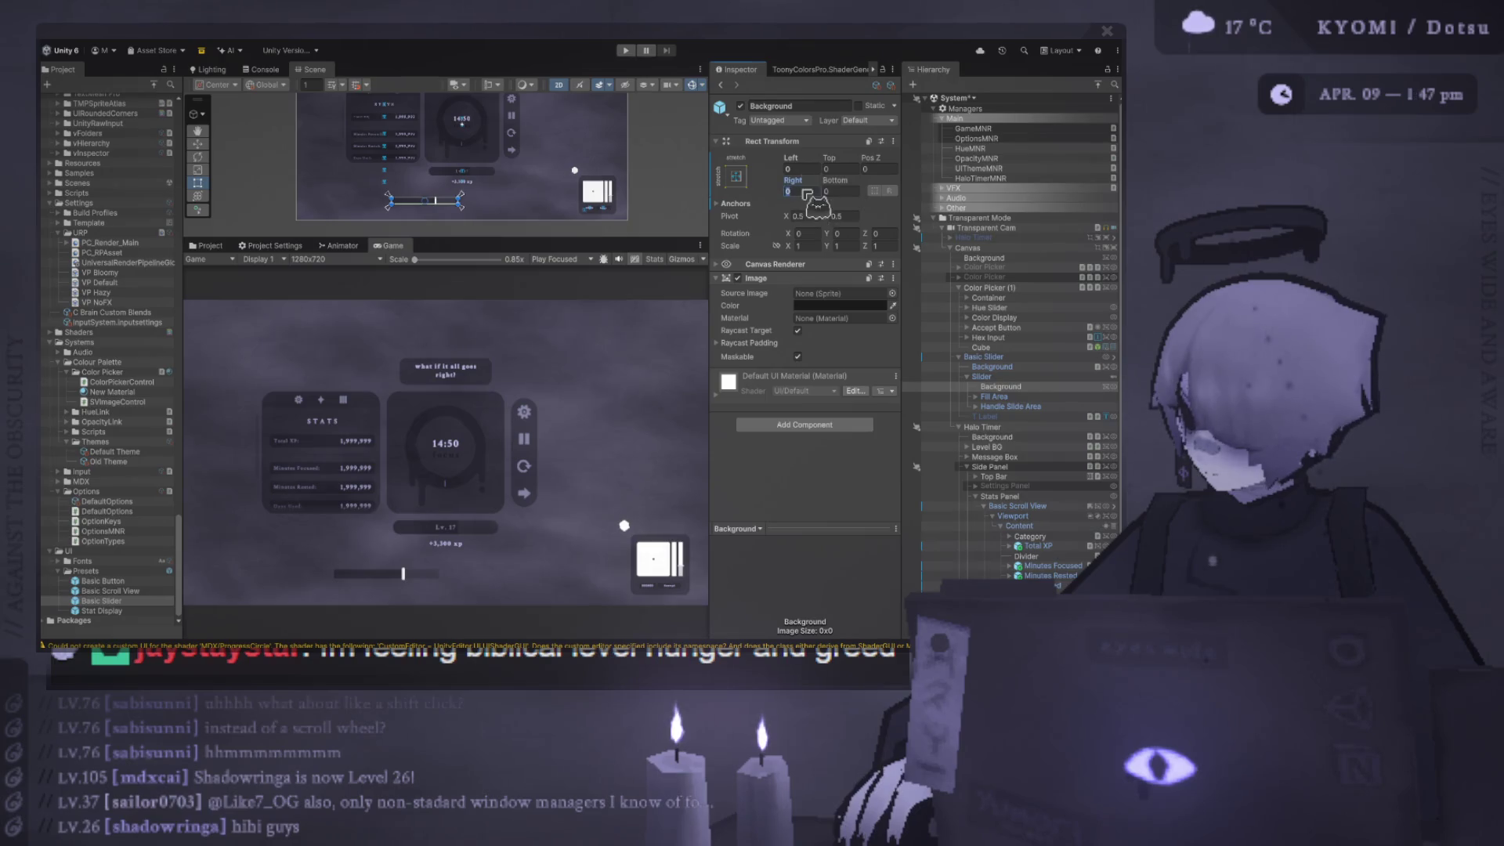
left_click(1015, 397)
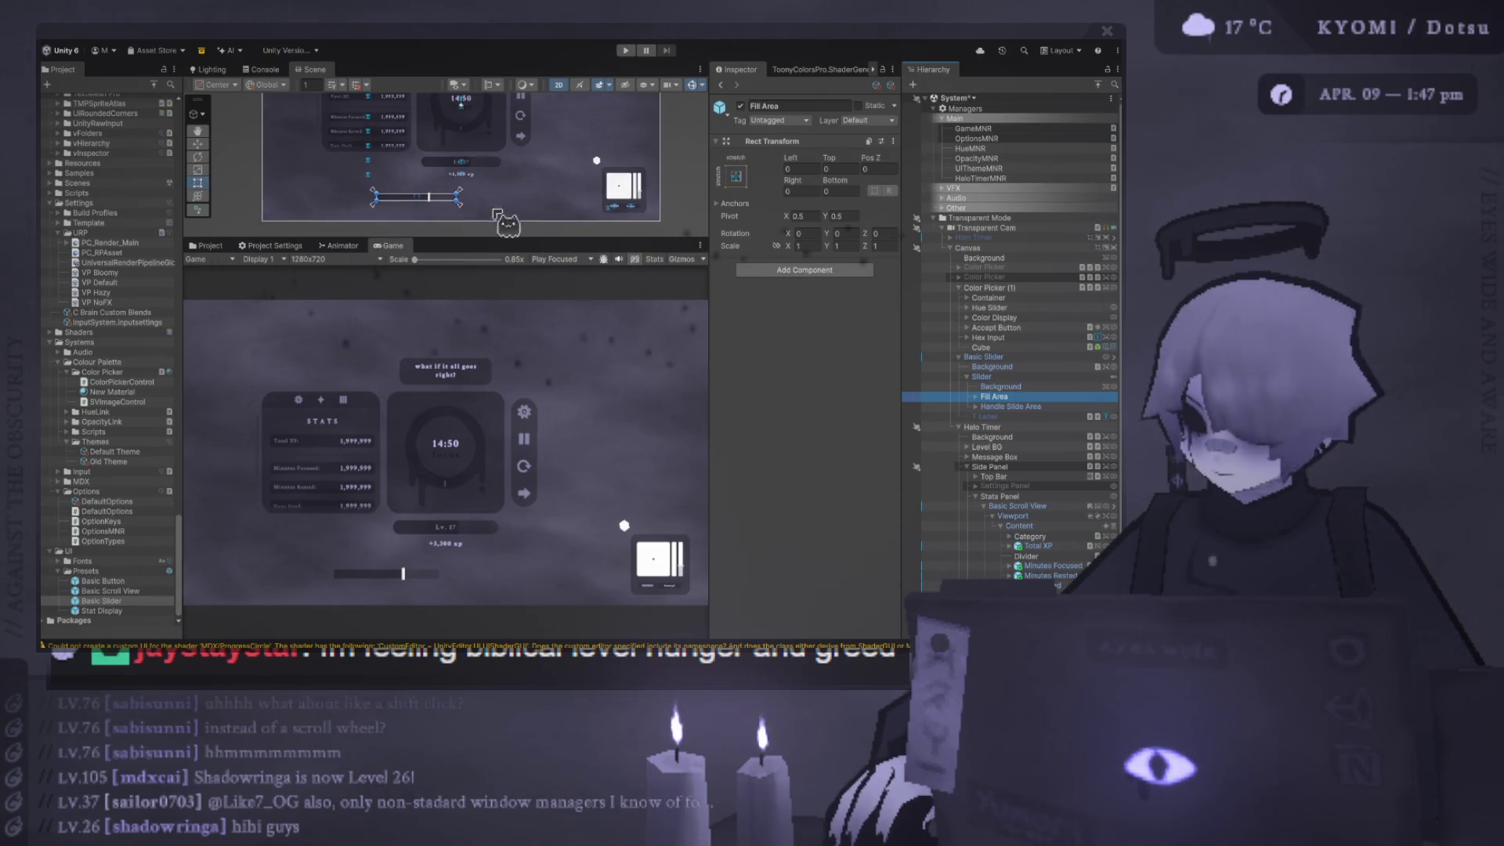
left_click(981, 377)
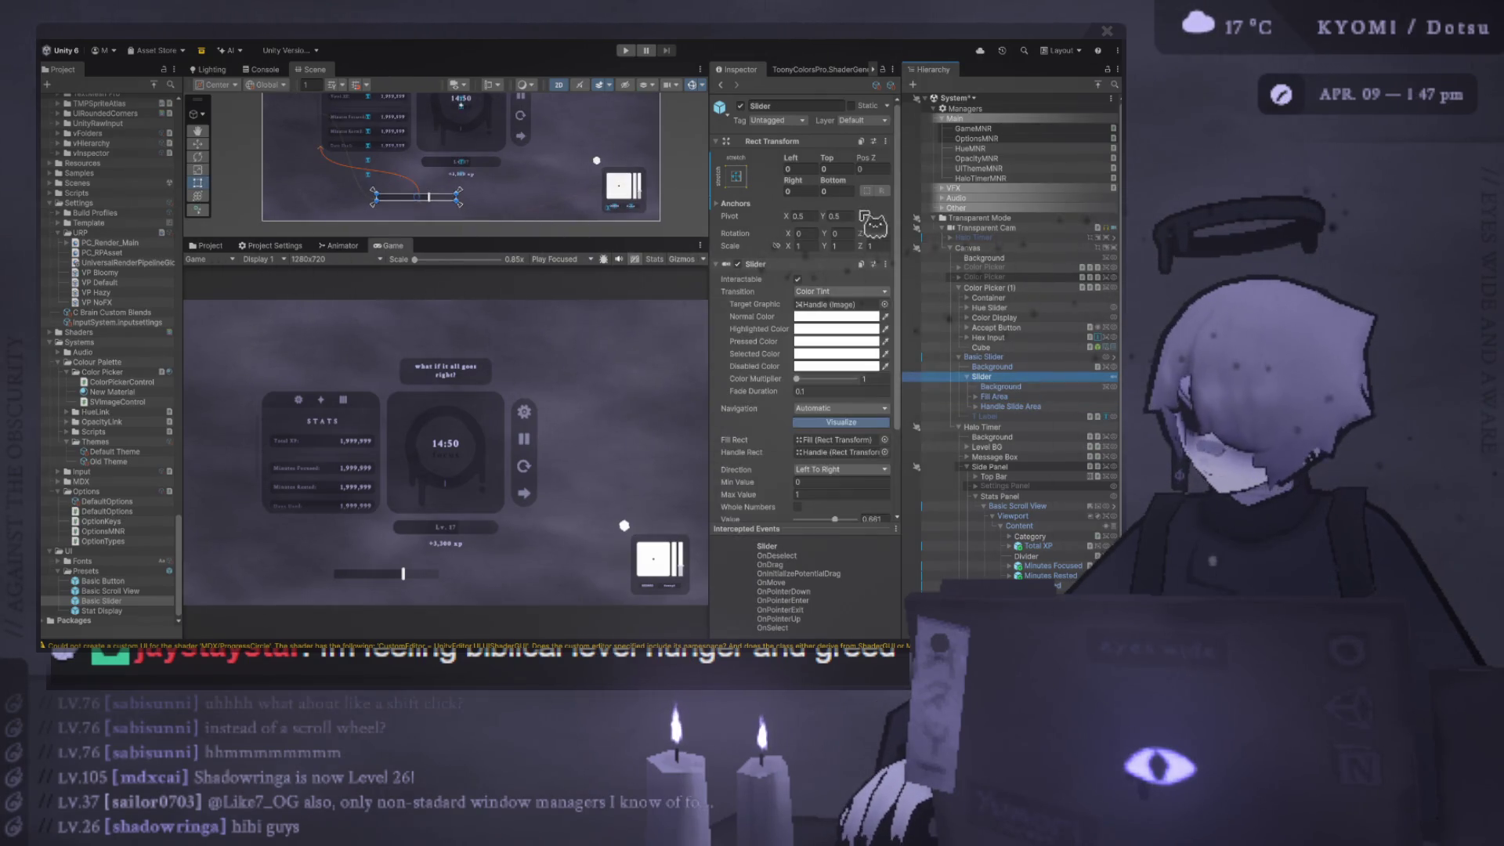
left_click(997, 358)
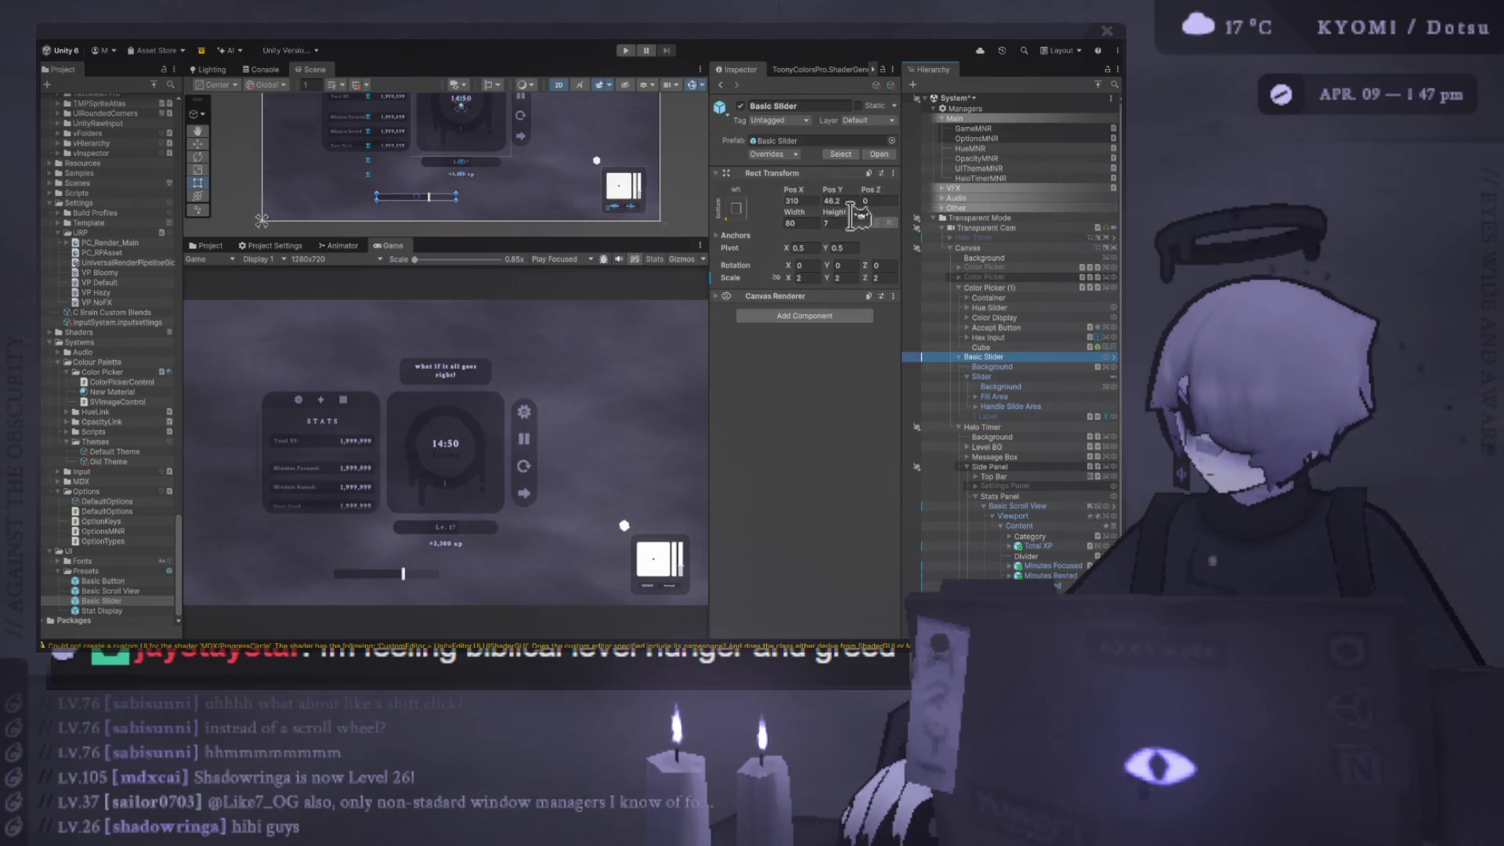
- Set the Basic Slider's width to 120 after trial widening and nudging
mouse_move(794, 220)
left_mouse_down()
mouse_move(973, 261)
mouse_move(1057, 259)
mouse_move(932, 258)
left_mouse_up()
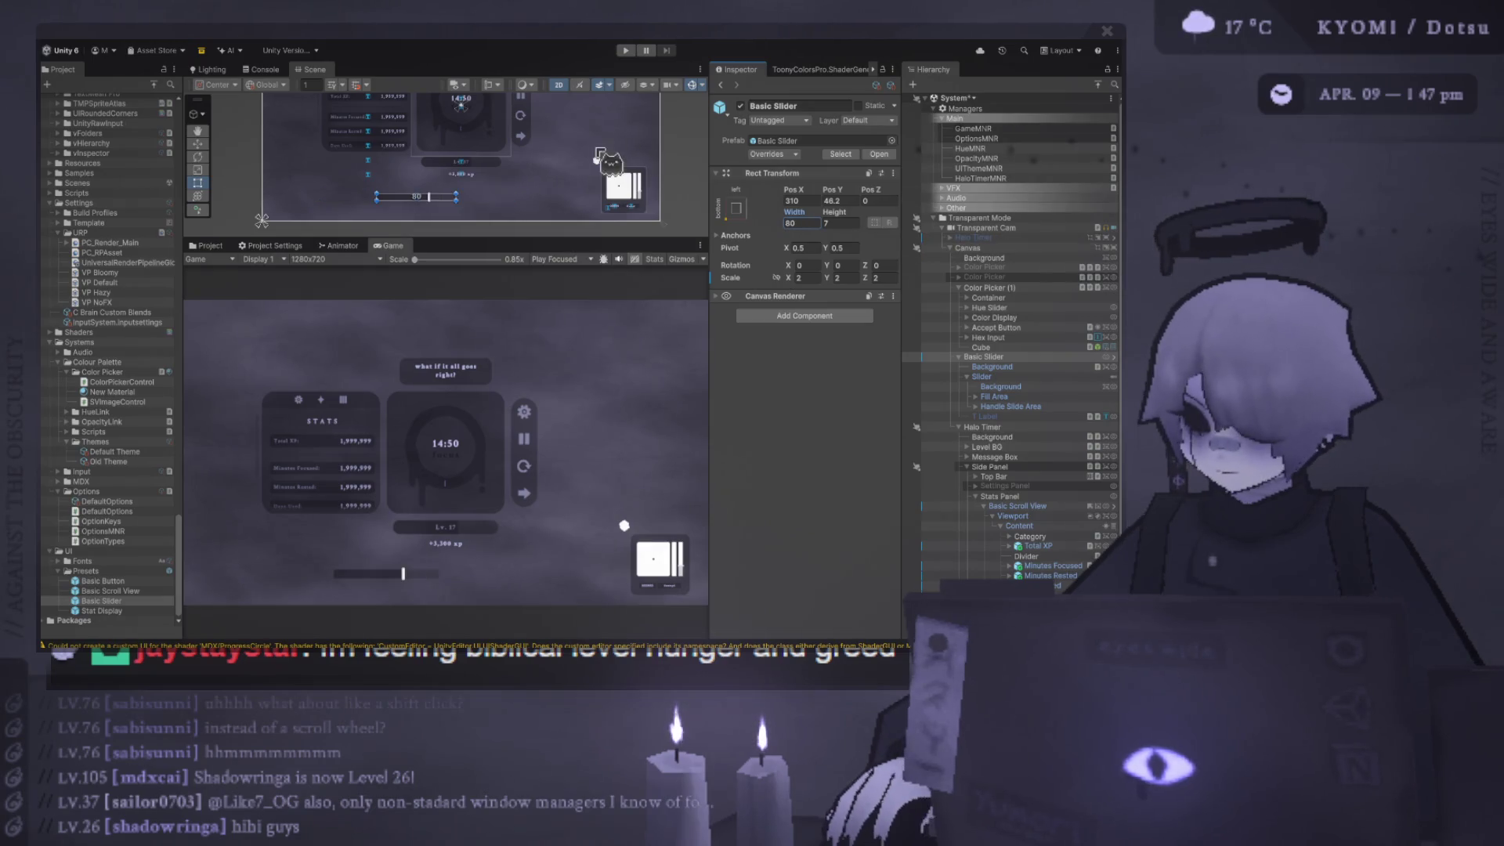
left_click(198, 144)
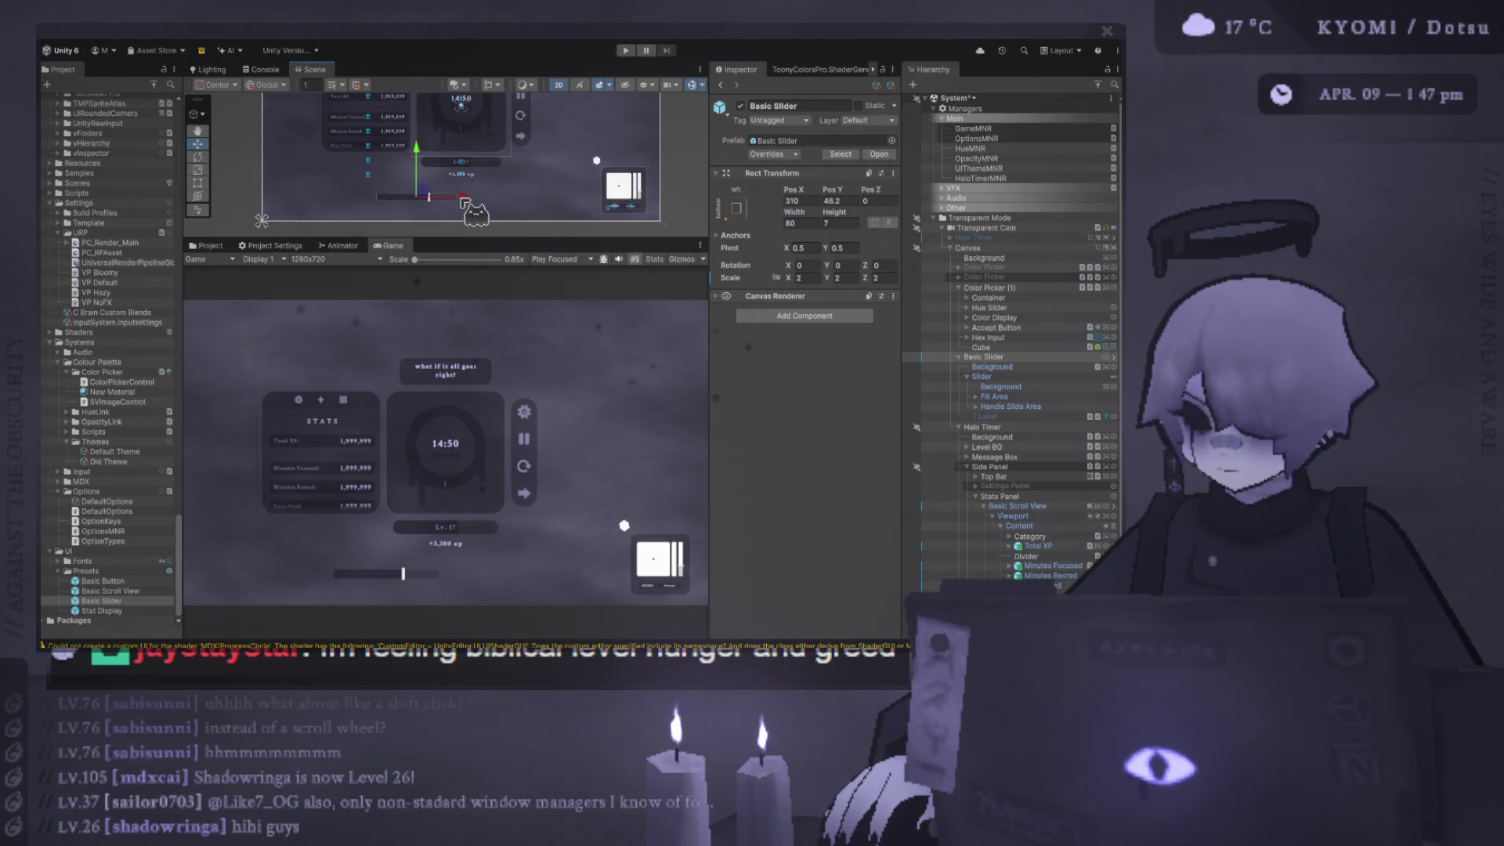
mouse_move(464, 202)
left_mouse_down()
mouse_move(541, 209)
mouse_move(458, 210)
left_mouse_up()
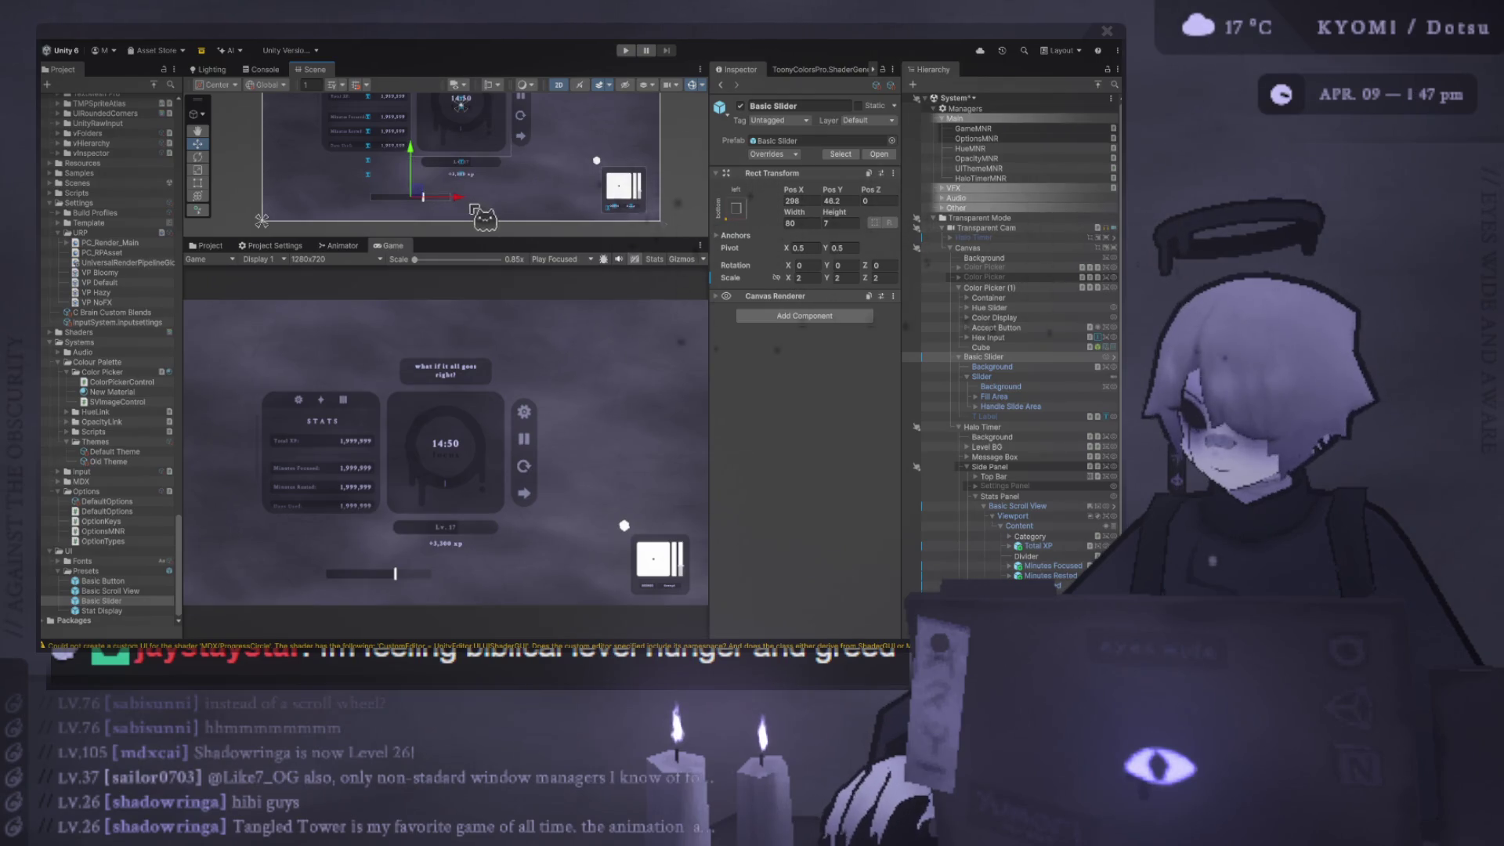
left_click_drag(459, 208, 462, 208)
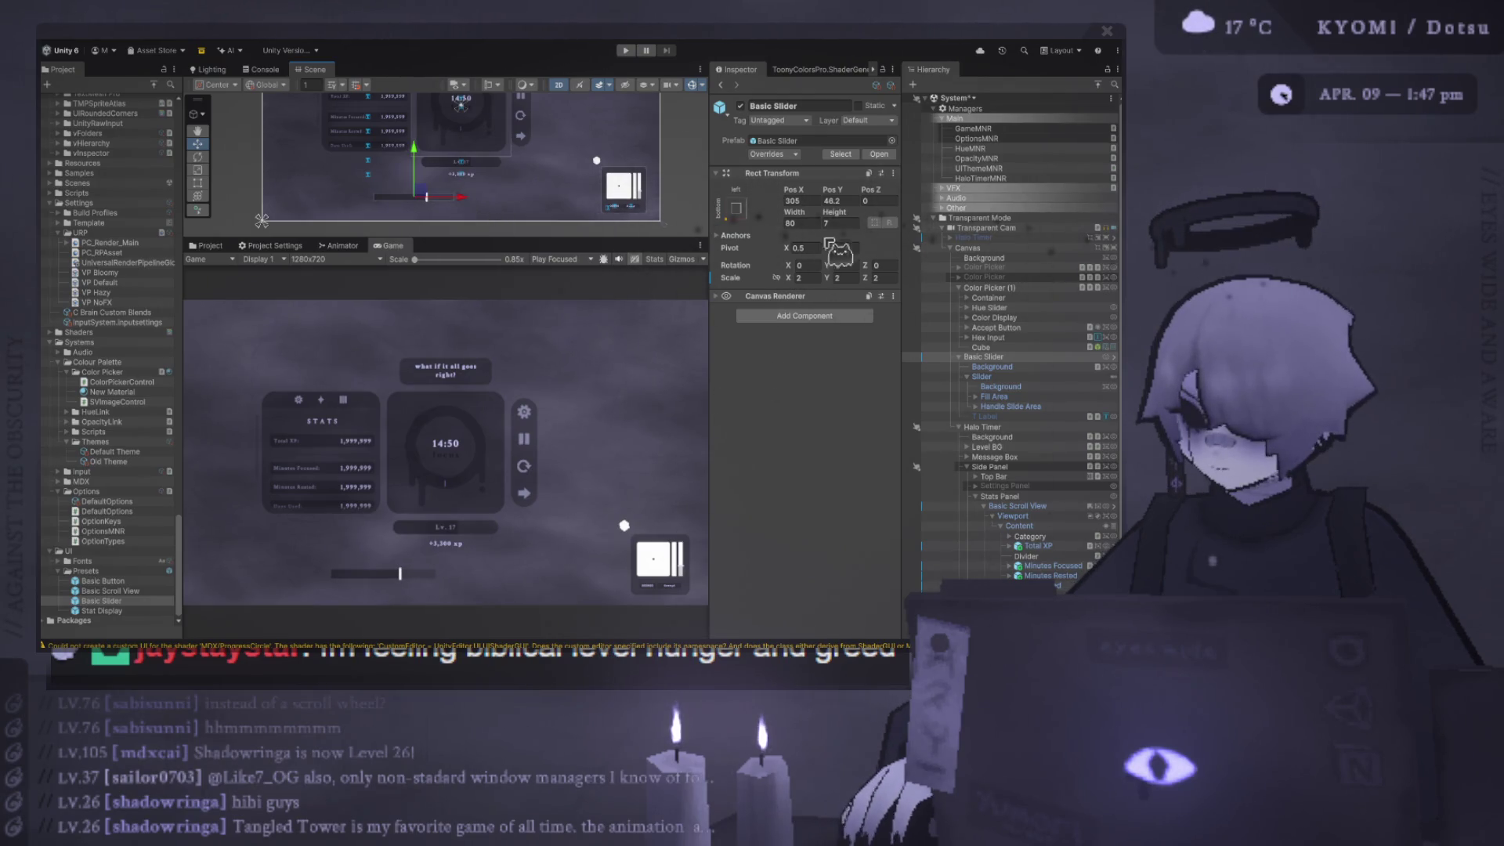
left_click(814, 224)
type("120")
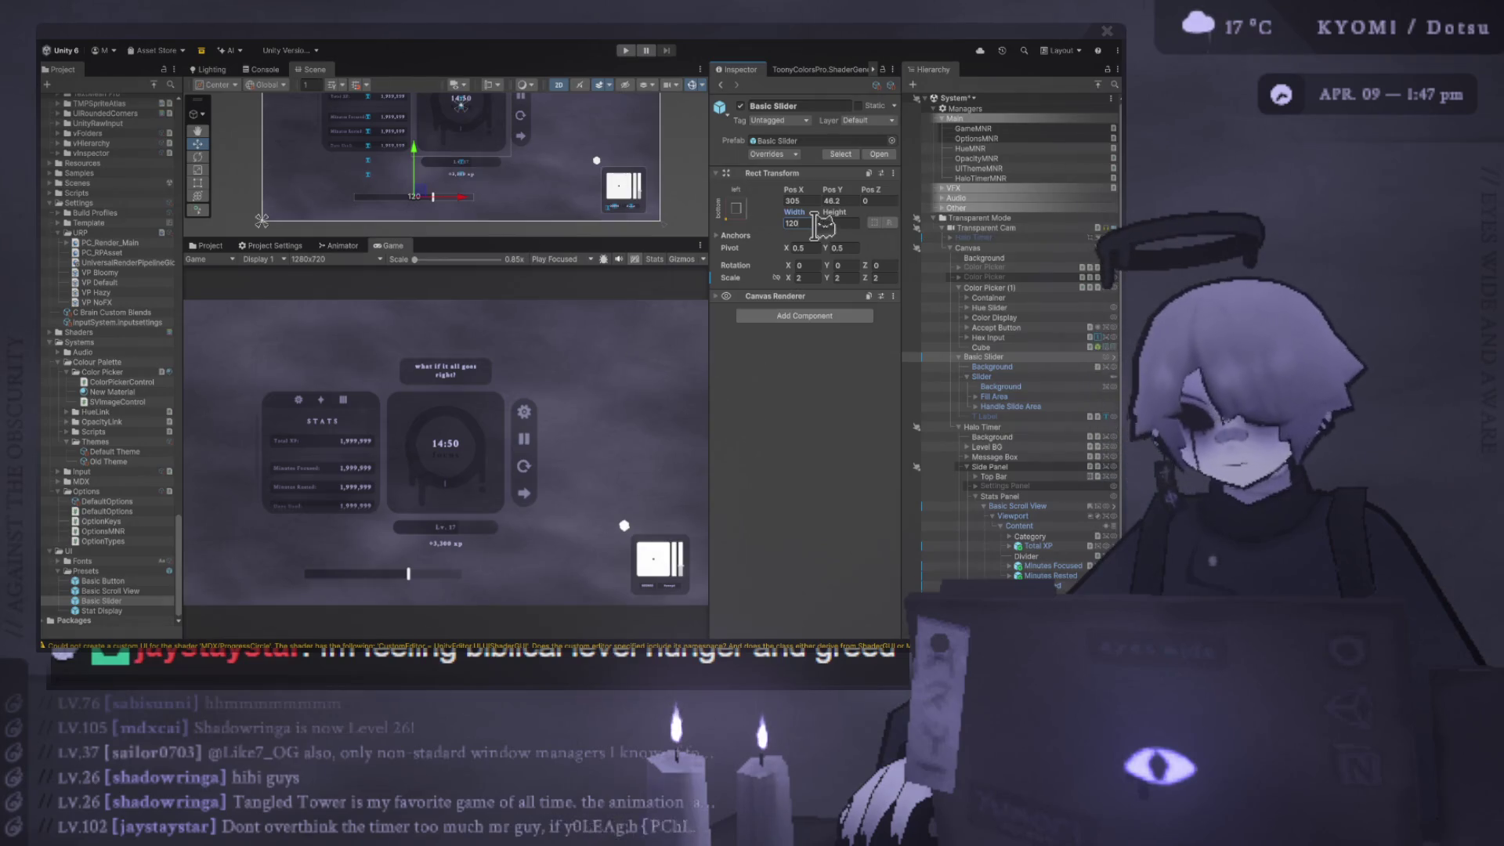
- Set the slider's Pos X to 0 and anchor it to the canvas centre
left_click_drag(465, 203, 506, 203)
left_click_drag(850, 194, 842, 195)
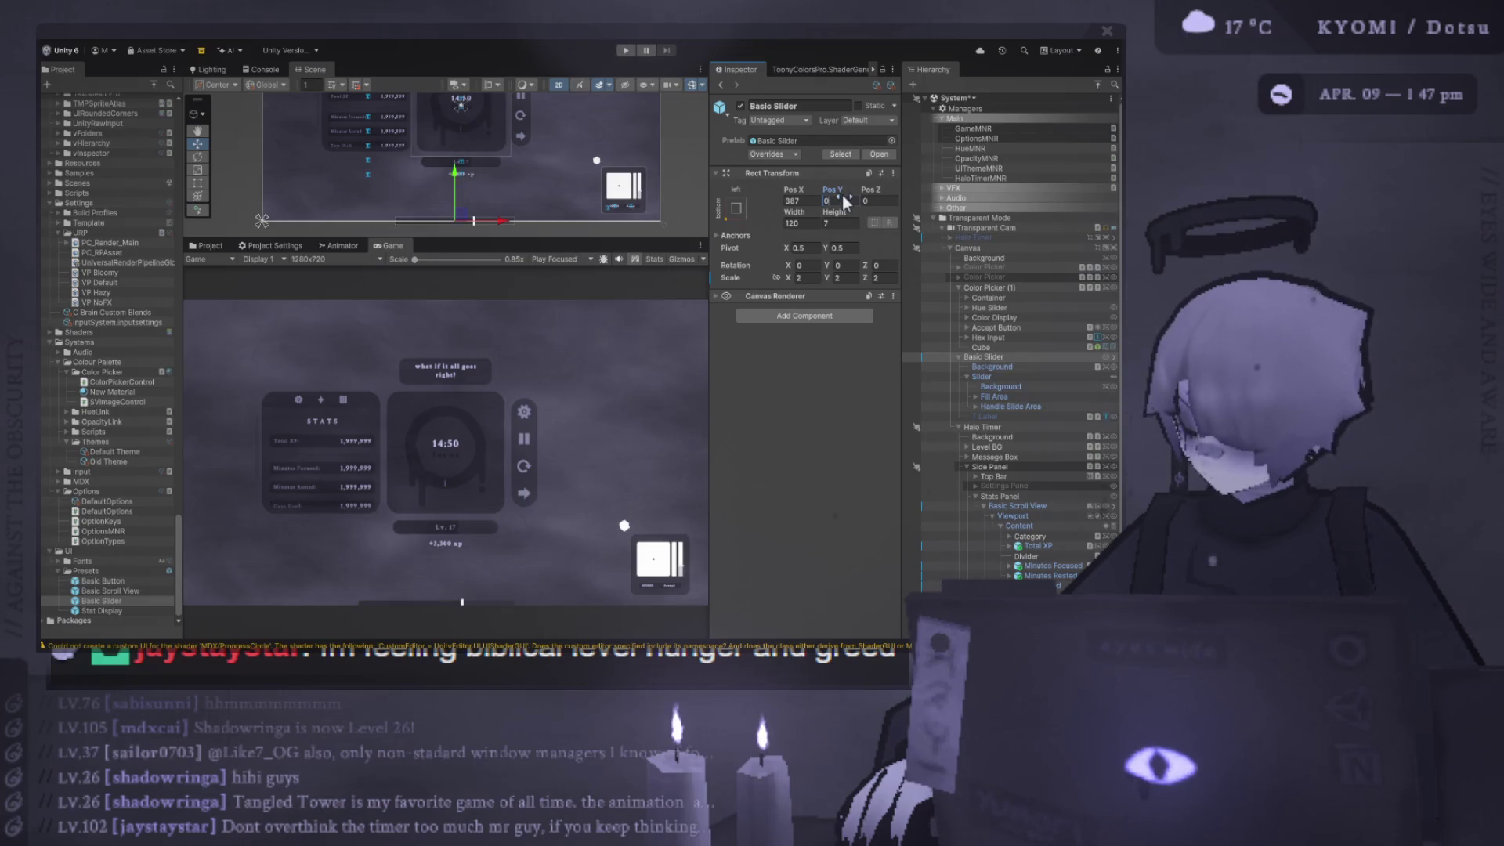
key("ctrl+z")
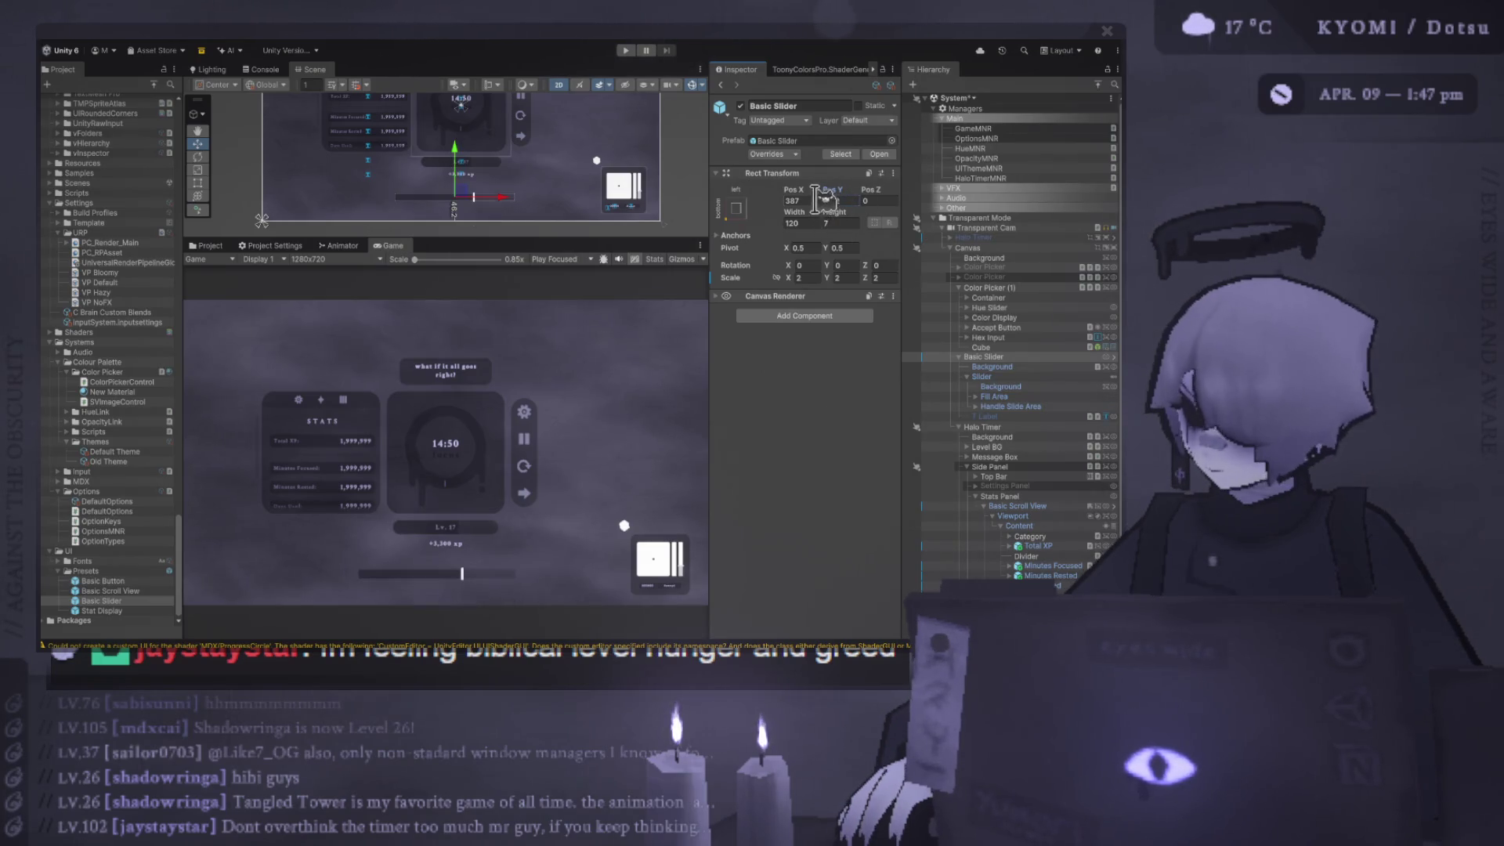
left_click(812, 201)
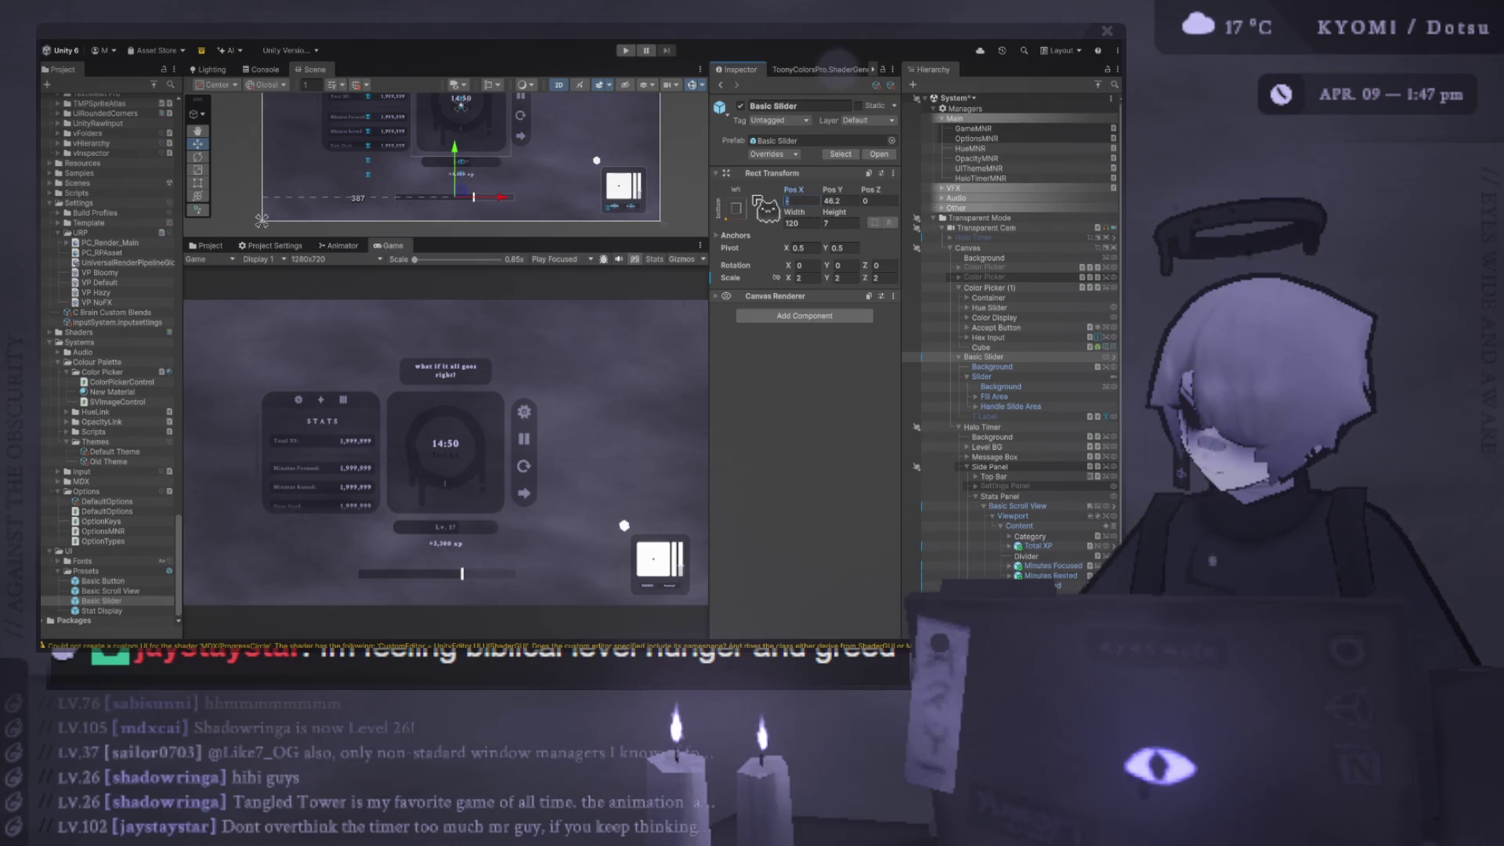
type("0")
key("Return")
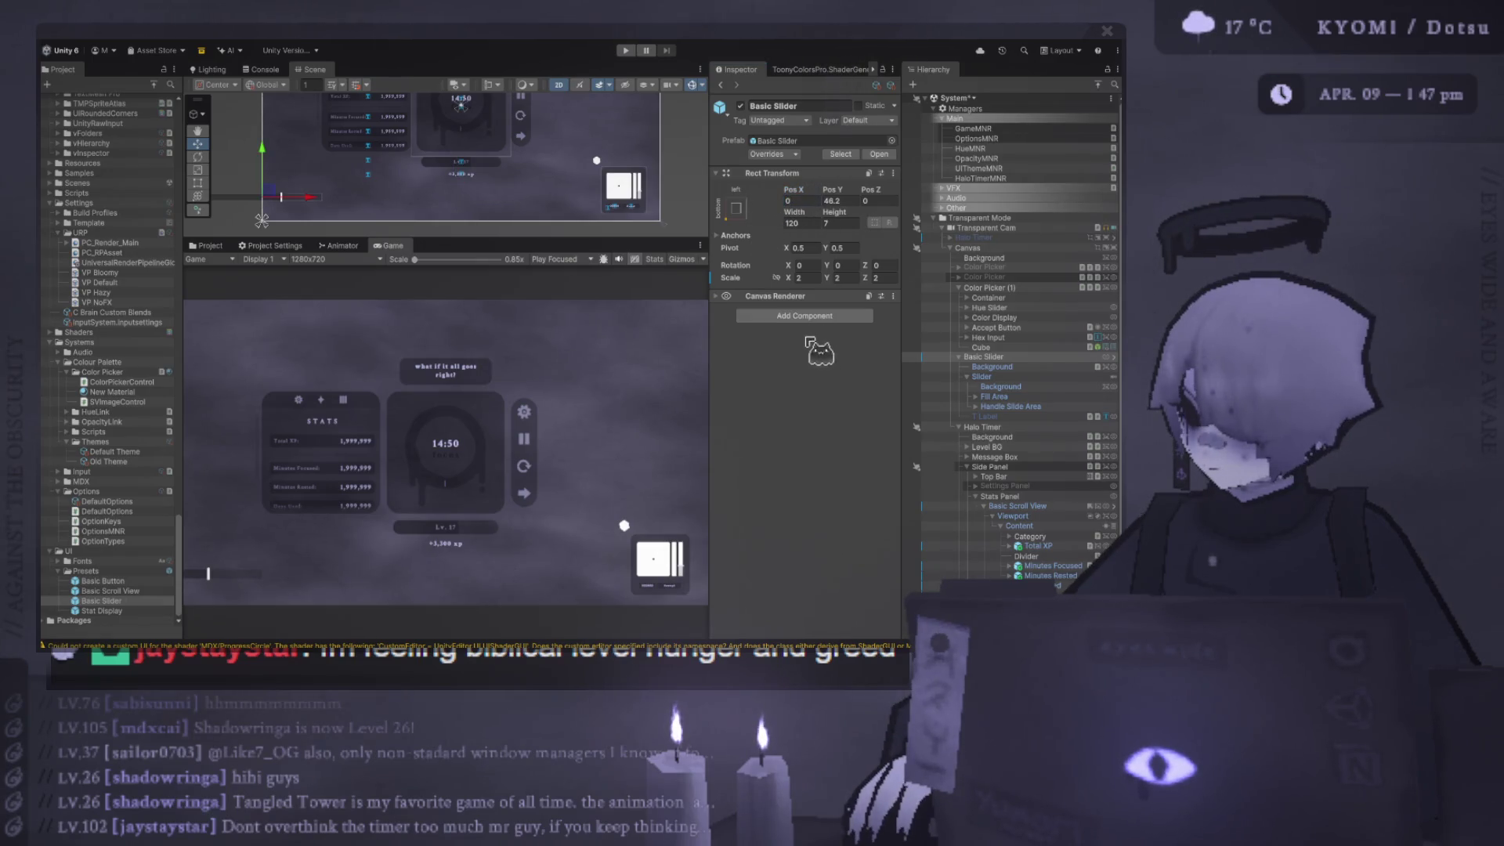
key("ctrl+z")
- Drag the slider to Pos Y -161, just below the timer card
left_click(835, 200)
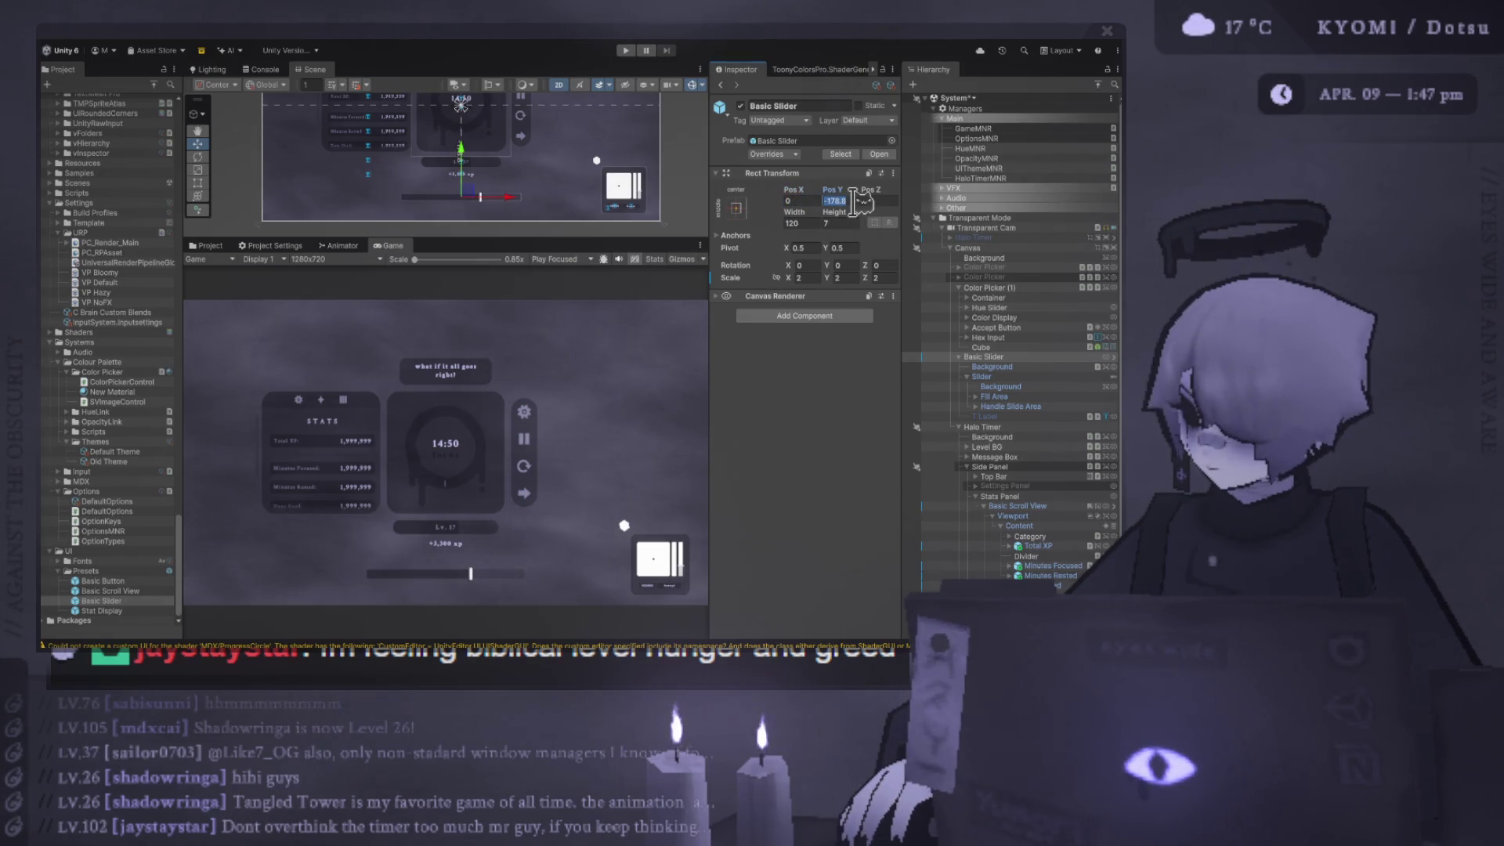
left_click_drag(467, 158, 465, 150)
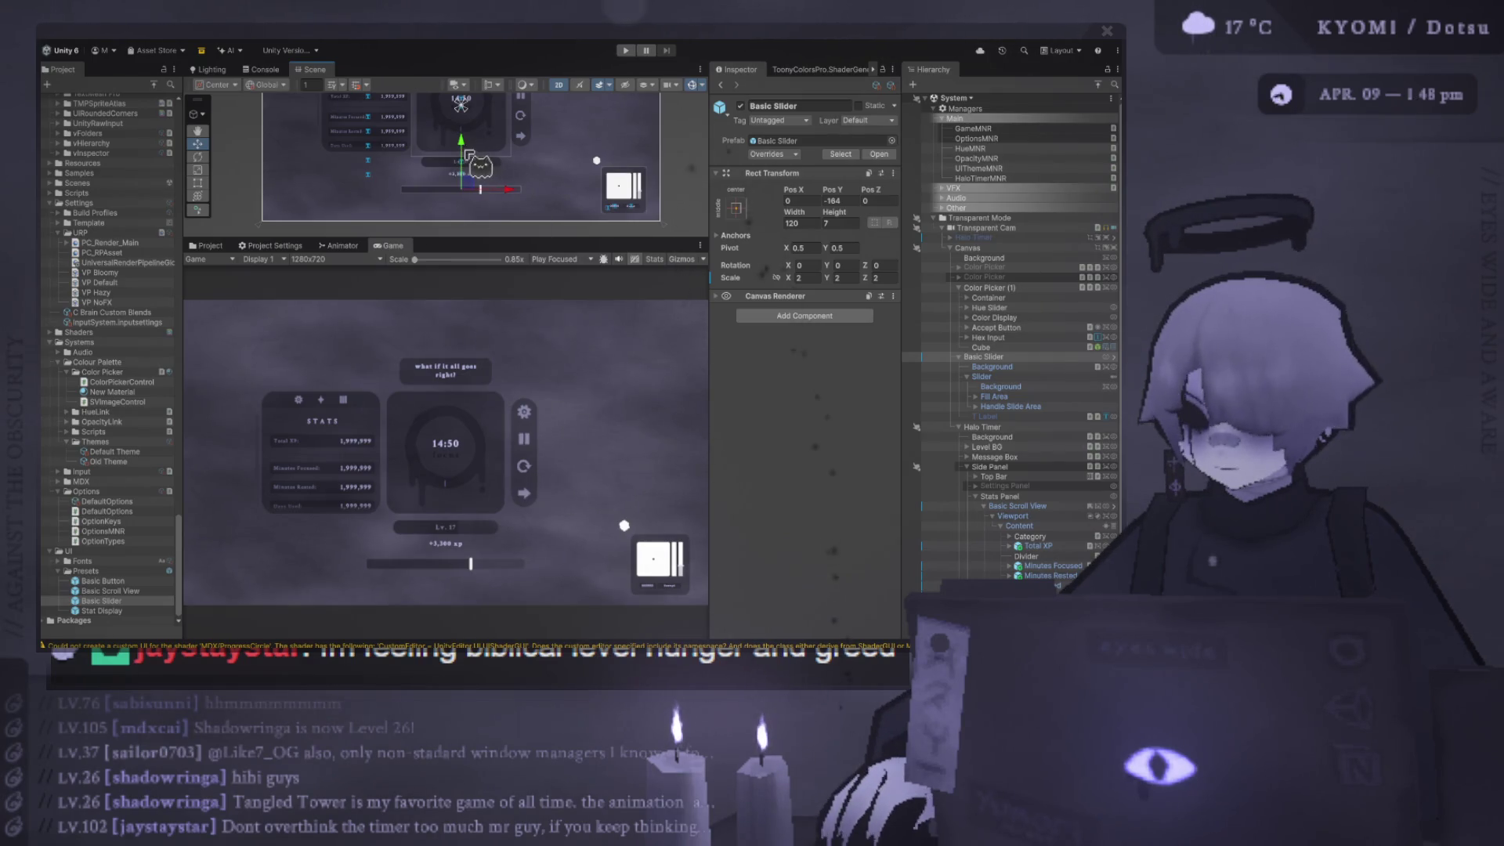
mouse_move(473, 165)
left_mouse_down()
mouse_move(474, 178)
mouse_move(469, 12)
left_mouse_up()
left_click_drag(461, 104, 444, 152)
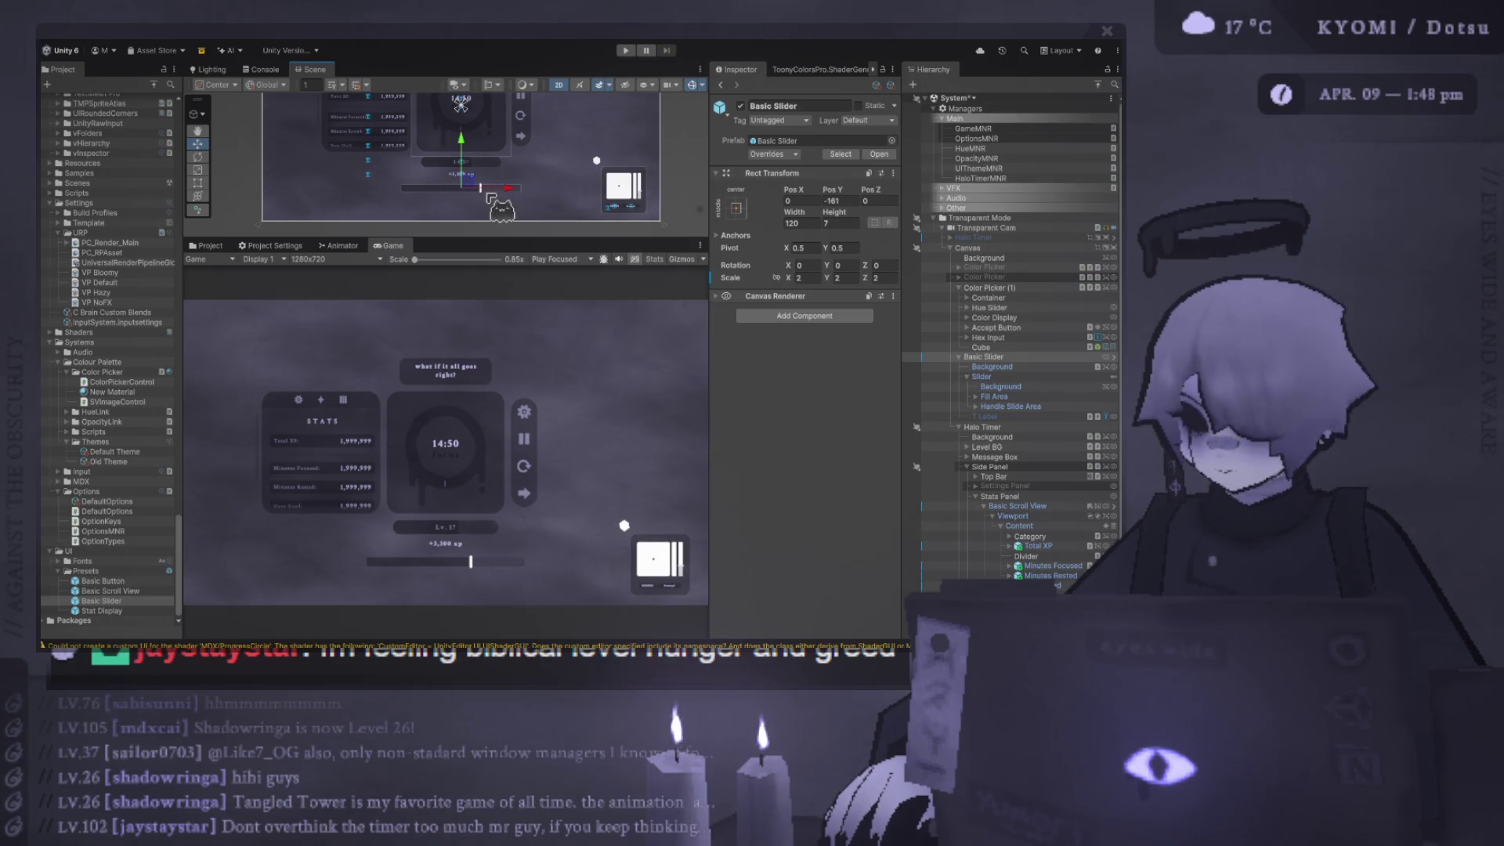
left_click_drag(487, 189, 516, 186)
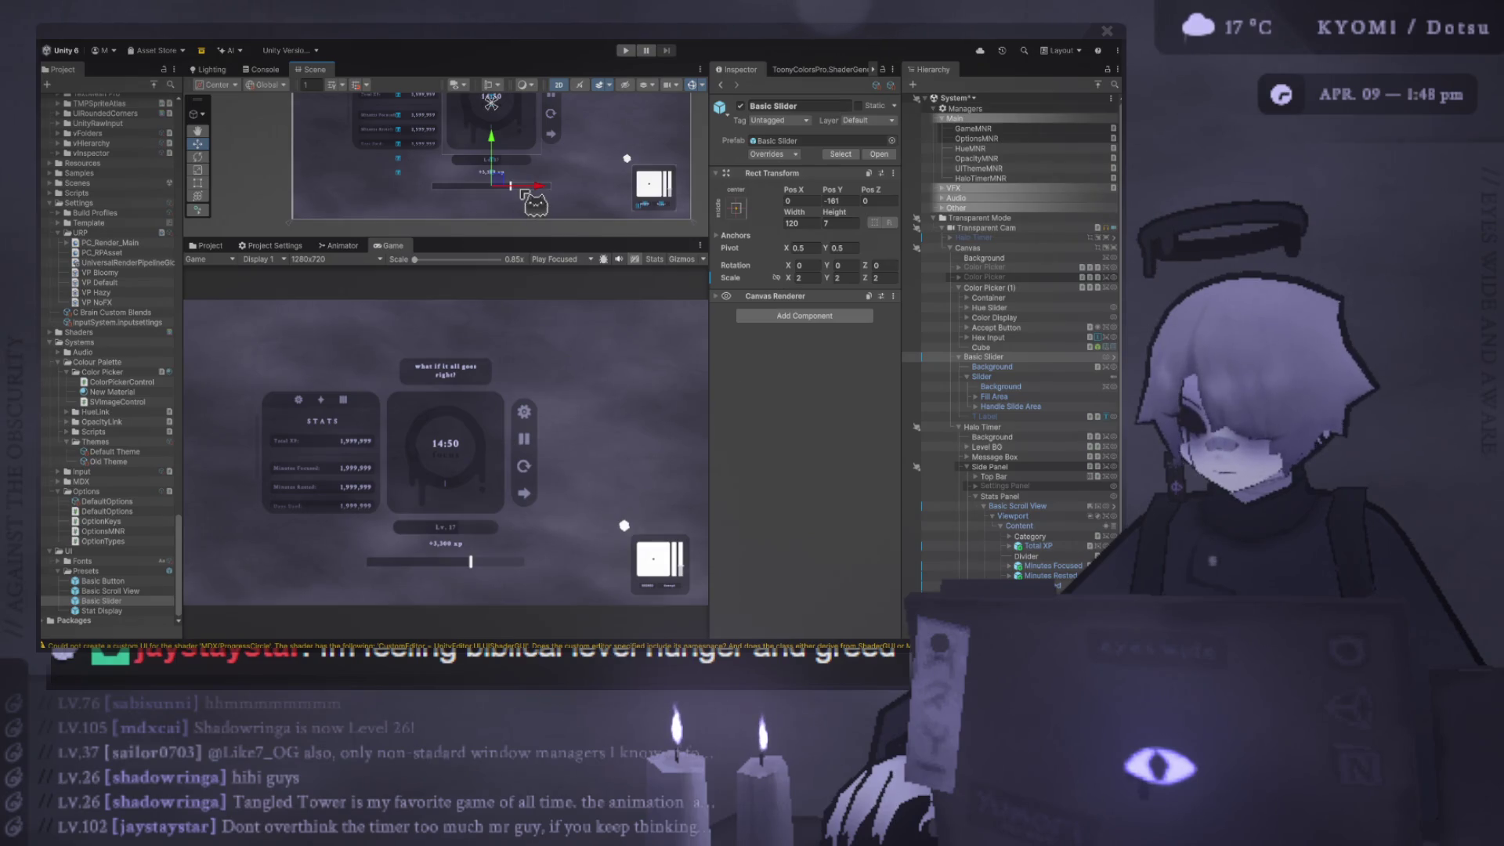
- In Play mode, drag the slider to its maximum and minimum, then restart the timer to 01:00
left_click(625, 50)
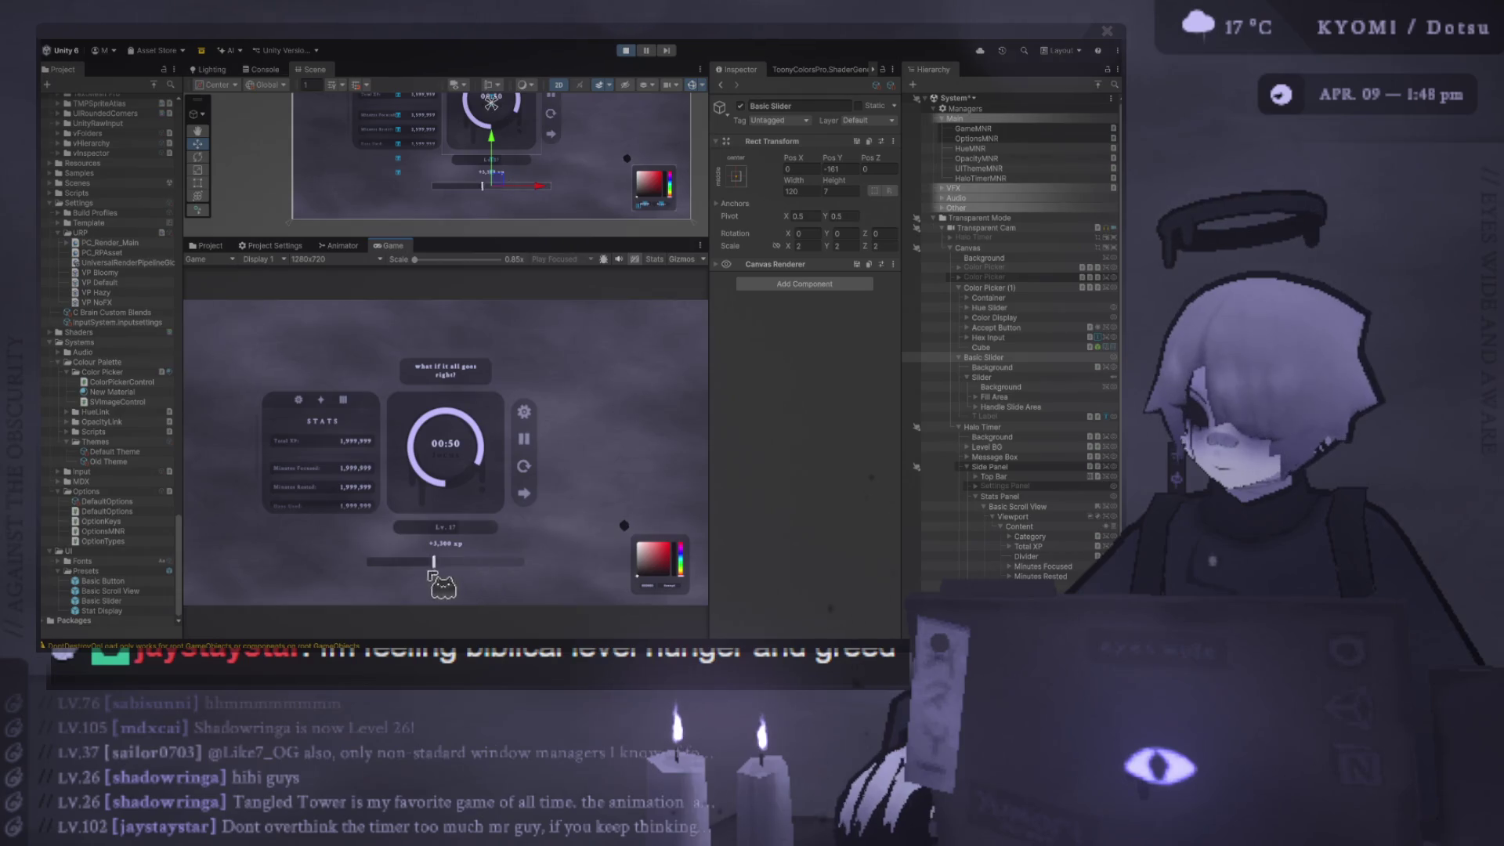
mouse_move(436, 562)
left_mouse_down()
mouse_move(536, 593)
mouse_move(453, 565)
mouse_move(494, 527)
mouse_move(399, 521)
mouse_move(544, 537)
mouse_move(470, 507)
mouse_move(283, 587)
mouse_move(422, 549)
mouse_move(487, 589)
mouse_move(298, 576)
mouse_move(754, 530)
left_mouse_up()
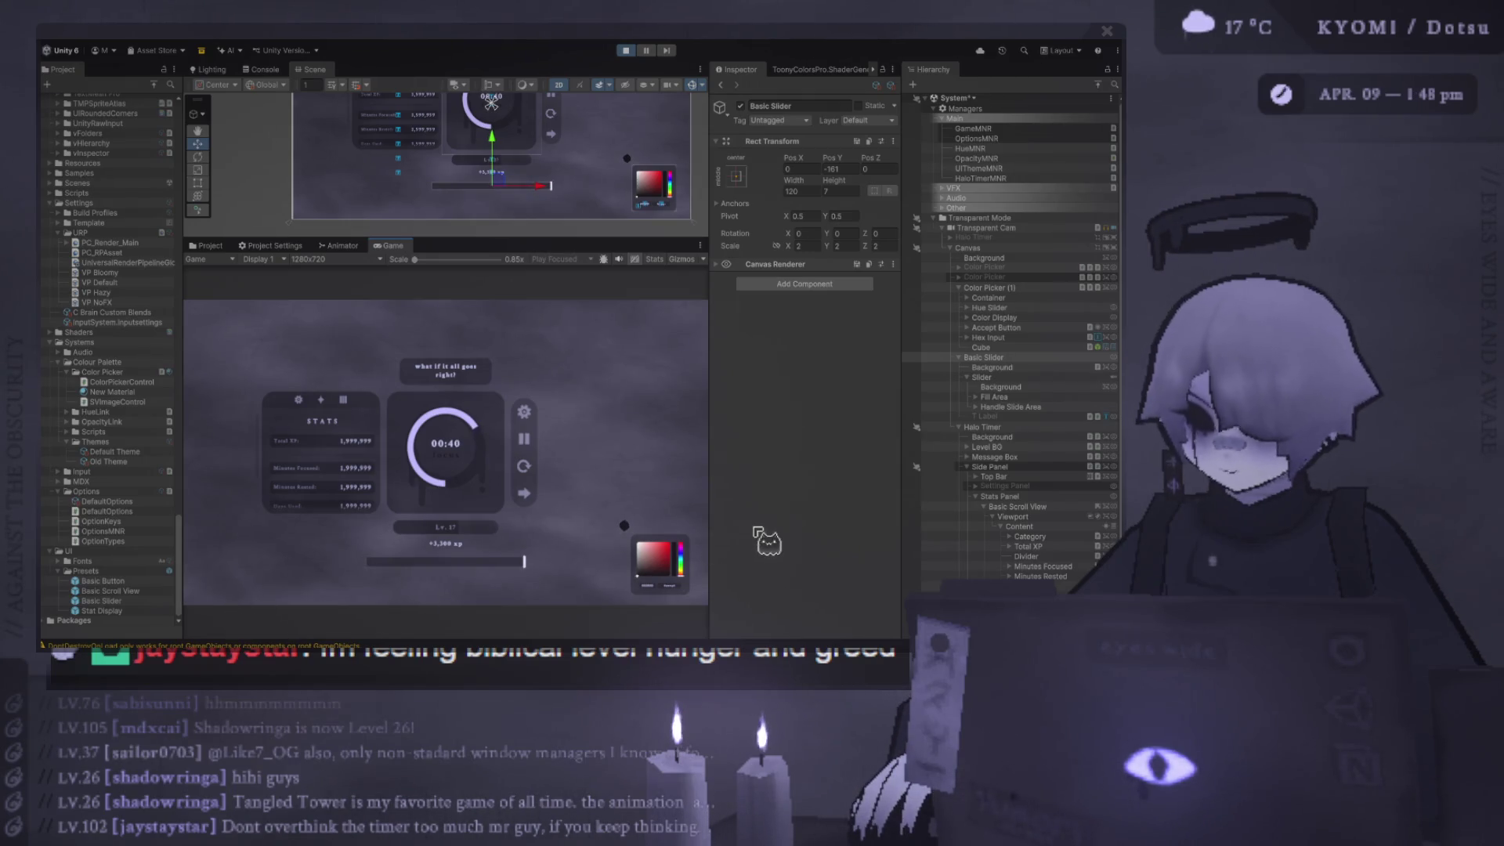
mouse_move(488, 567)
left_mouse_down()
mouse_move(287, 585)
mouse_move(423, 552)
mouse_move(540, 375)
left_mouse_up()
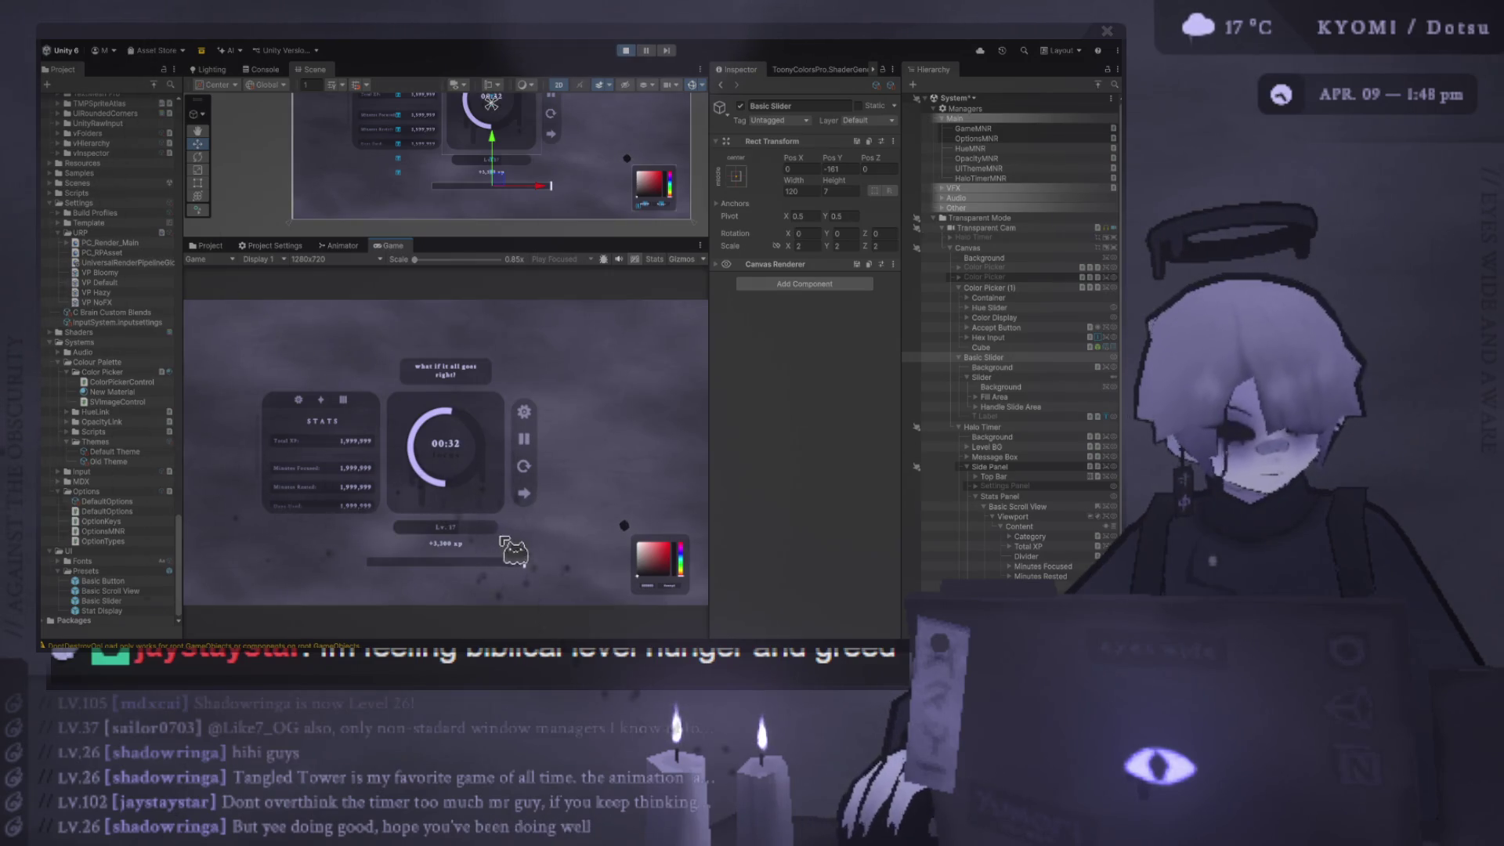
mouse_move(523, 561)
left_mouse_down()
mouse_move(422, 562)
mouse_move(571, 554)
mouse_move(473, 561)
left_mouse_up()
left_click(524, 466)
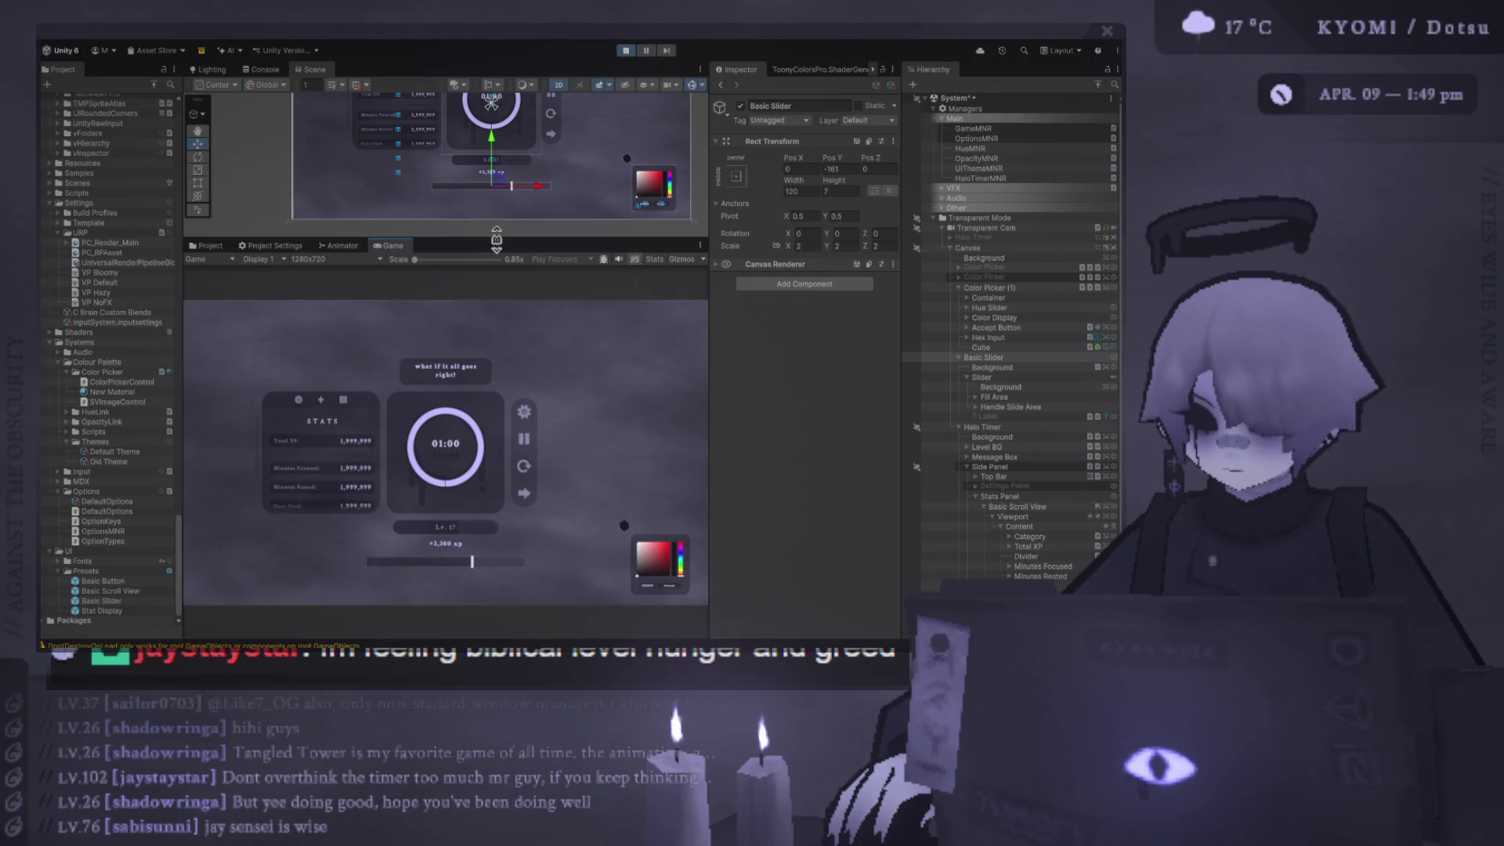
left_click_drag(496, 238, 496, 436)
- Select the timer's side buttons panel and duplicate it
mouse_move(549, 263)
left_mouse_down()
mouse_move(459, 359)
mouse_move(462, 338)
left_mouse_up()
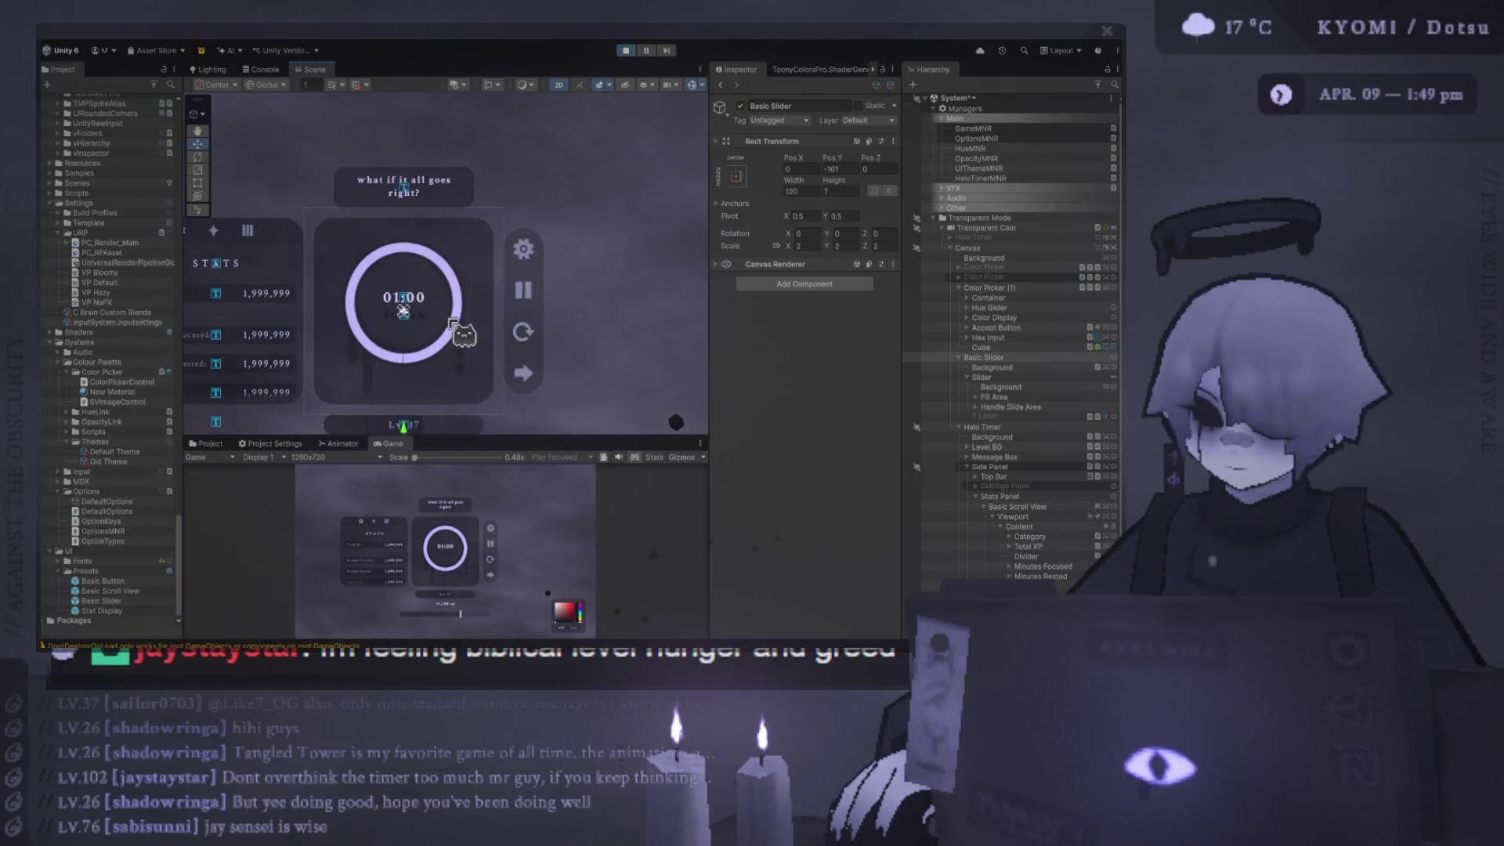
left_click(403, 310)
scroll(403, 311, "up", 2)
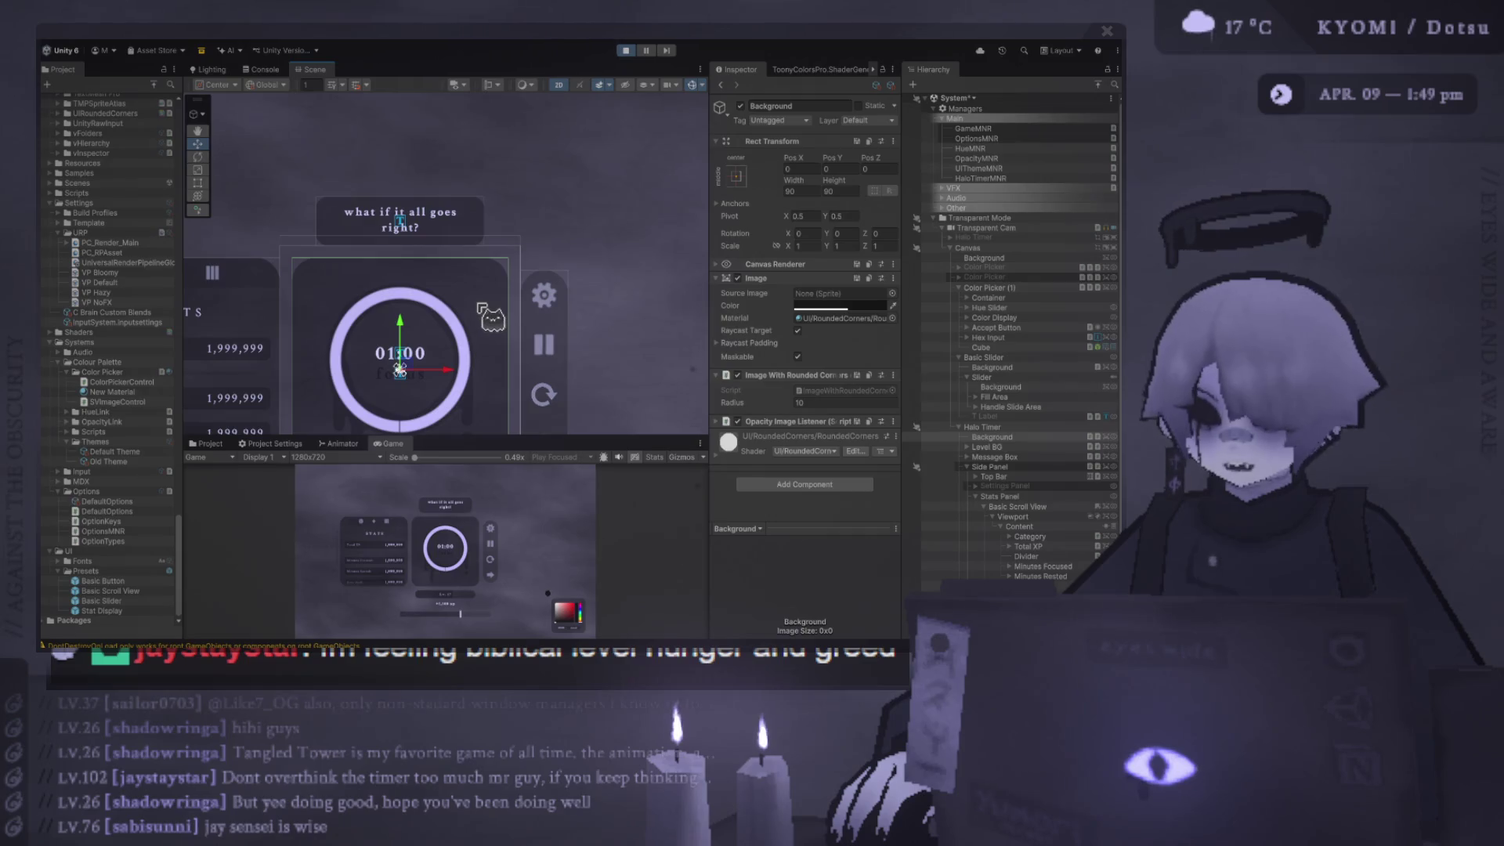
scroll(480, 305, "up", 3)
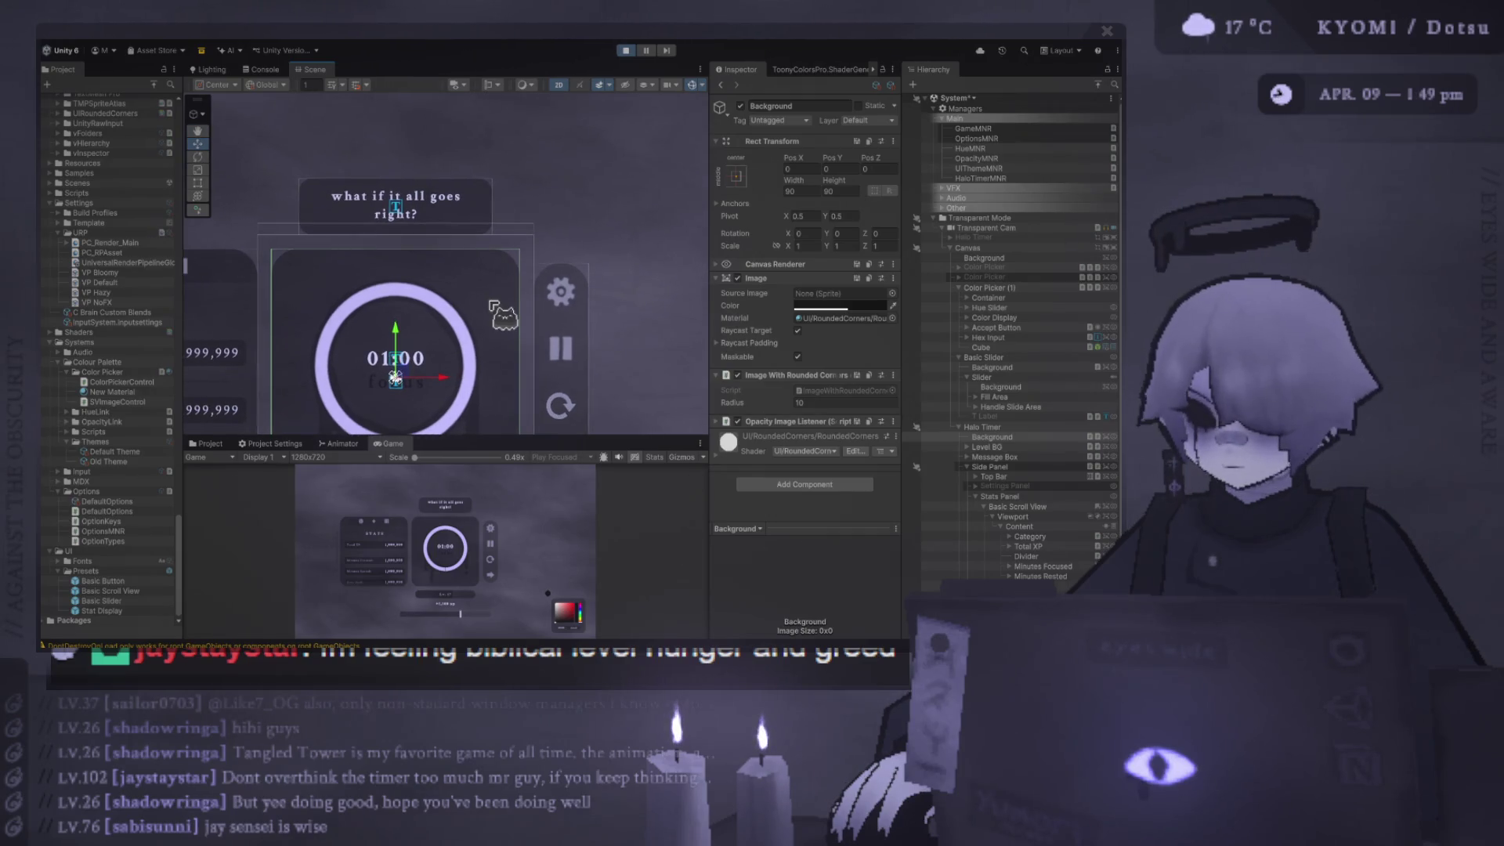
left_click(575, 317)
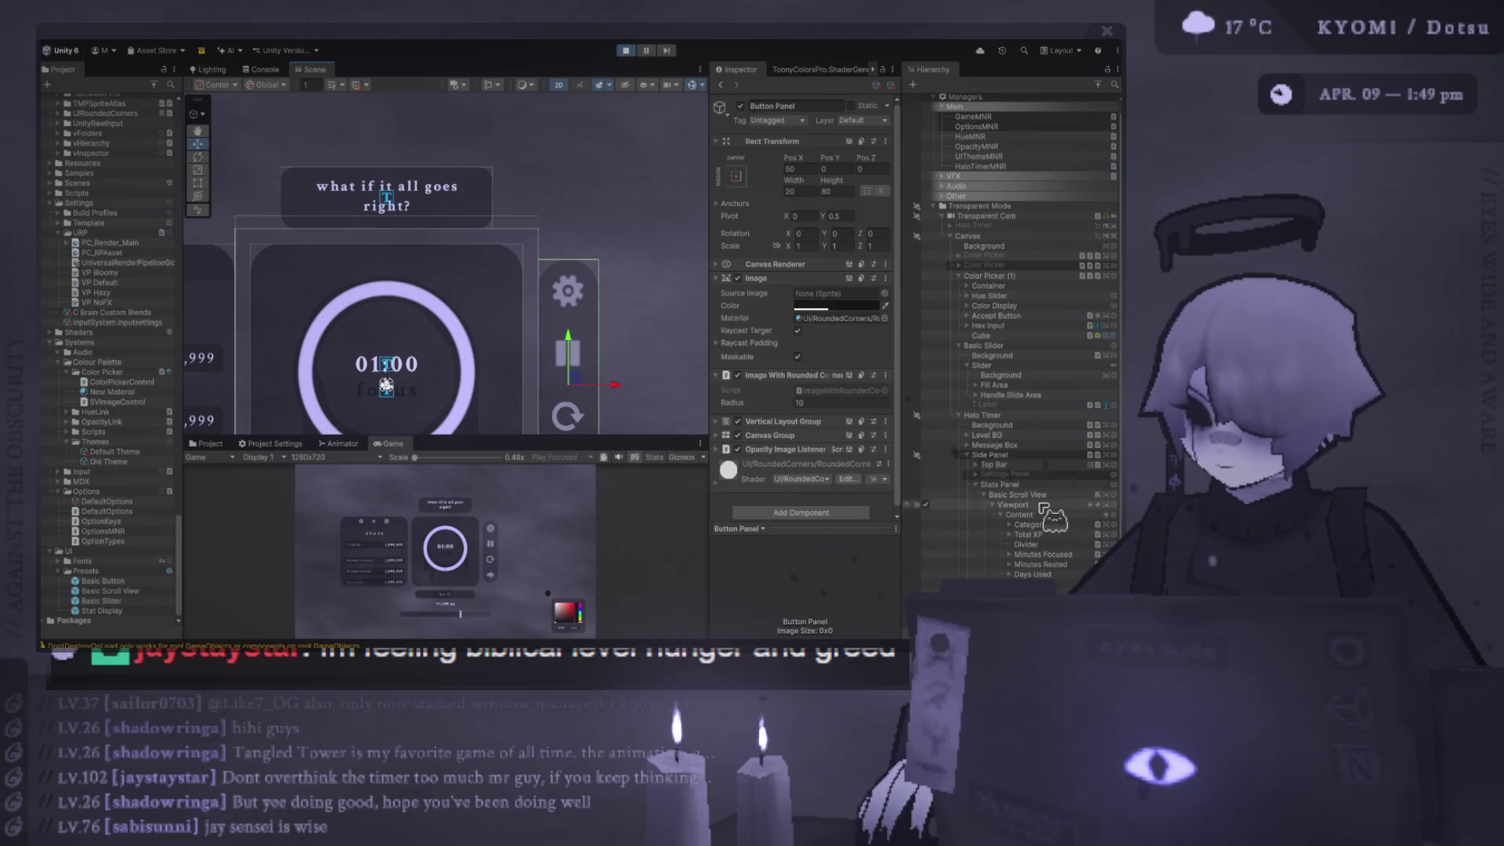
key("ctrl+d")
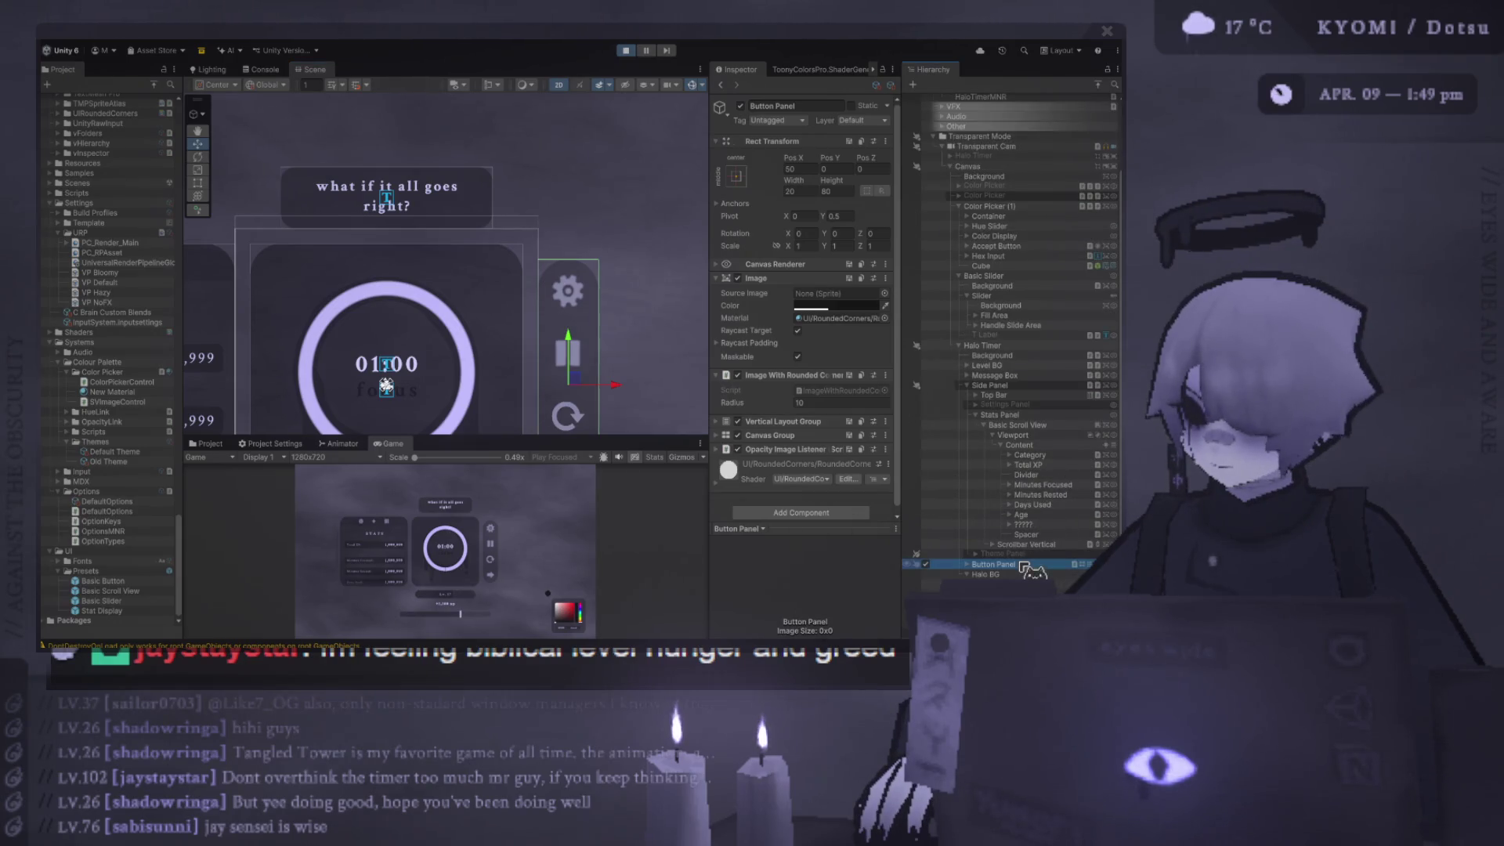
left_click_drag(1034, 572, 1014, 575)
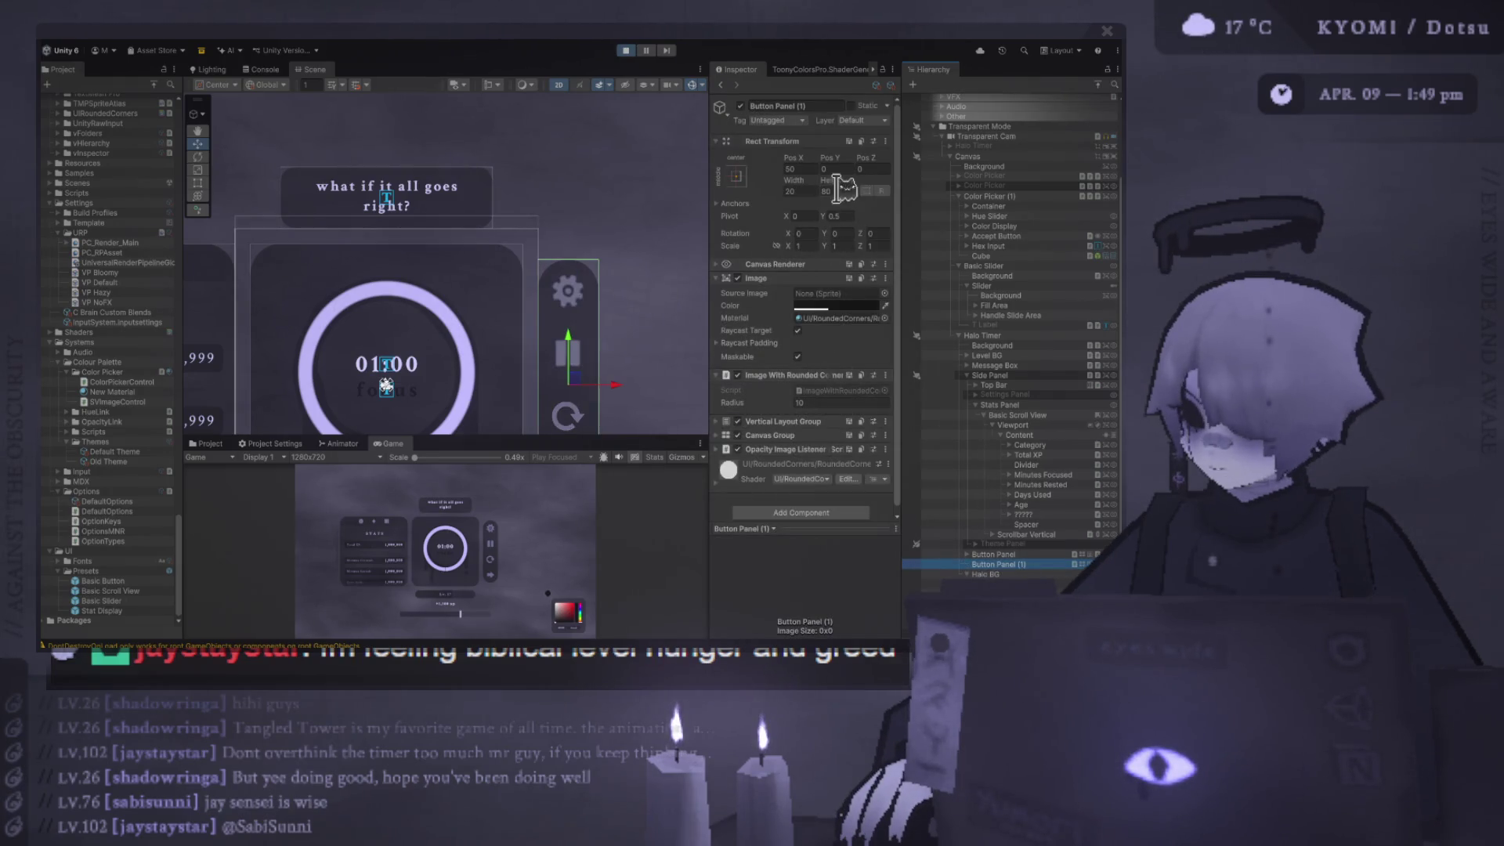
- Set the copy's height to 20 and move it onto the timer card's corner
left_click(830, 191)
type("20")
key("Return")
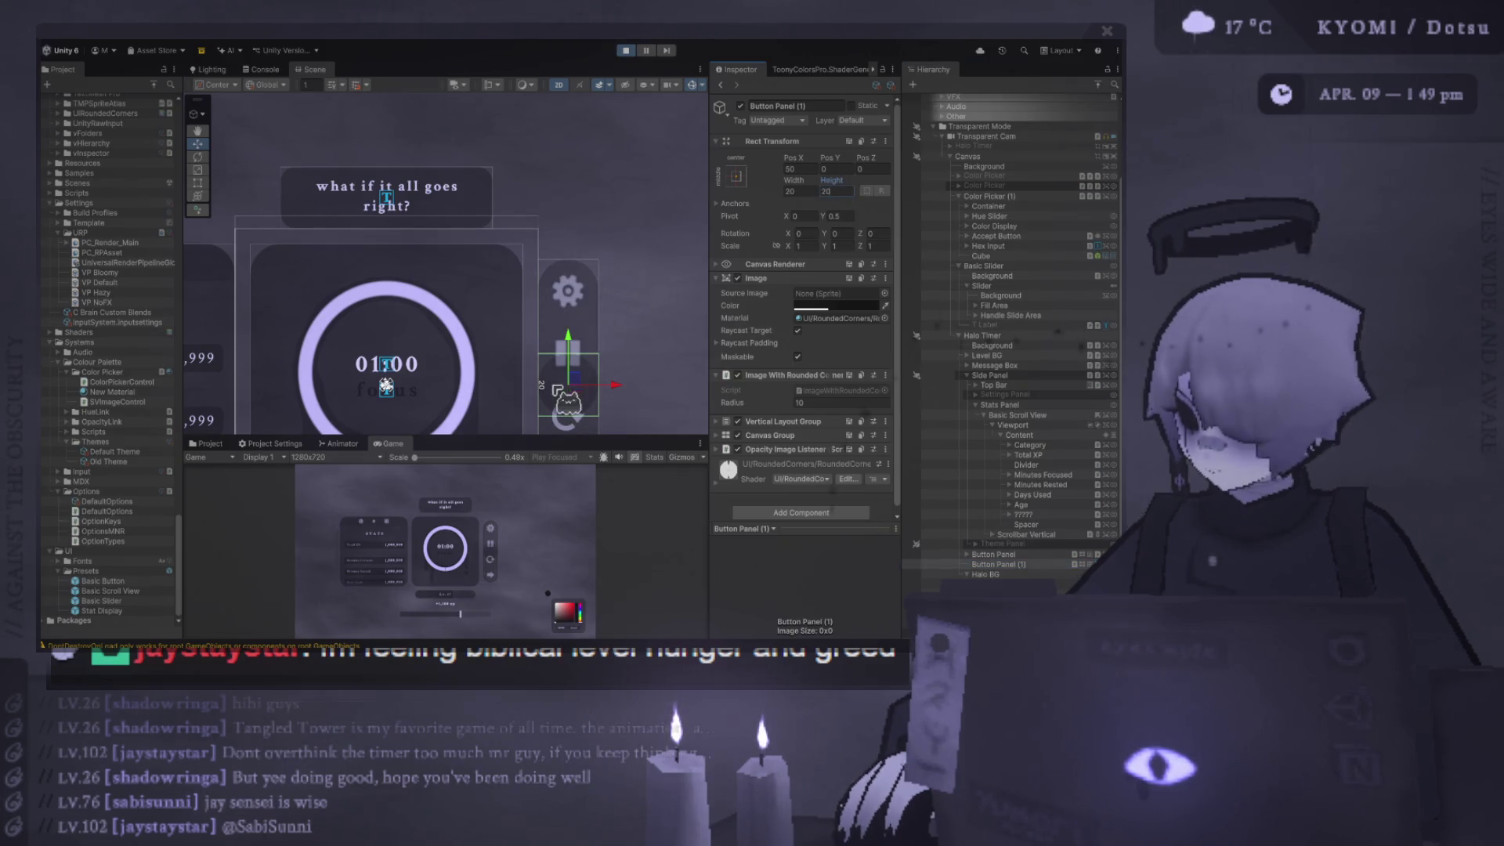
left_click_drag(593, 394, 498, 290)
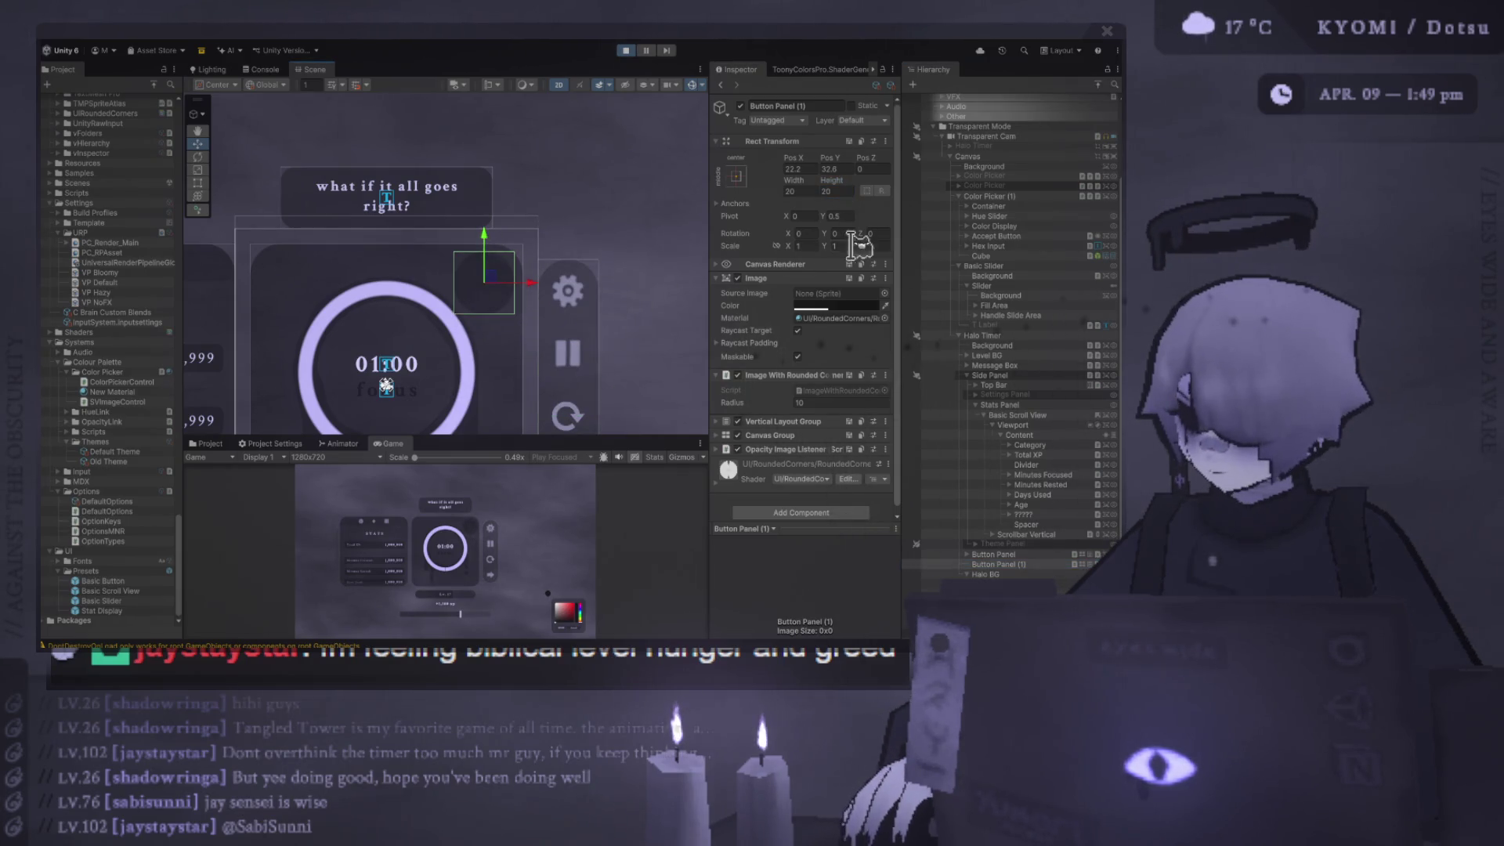
- Resize the copy to a 10×10 square near the card's corner
double_click(815, 191)
type("10")
key("Tab")
type("10")
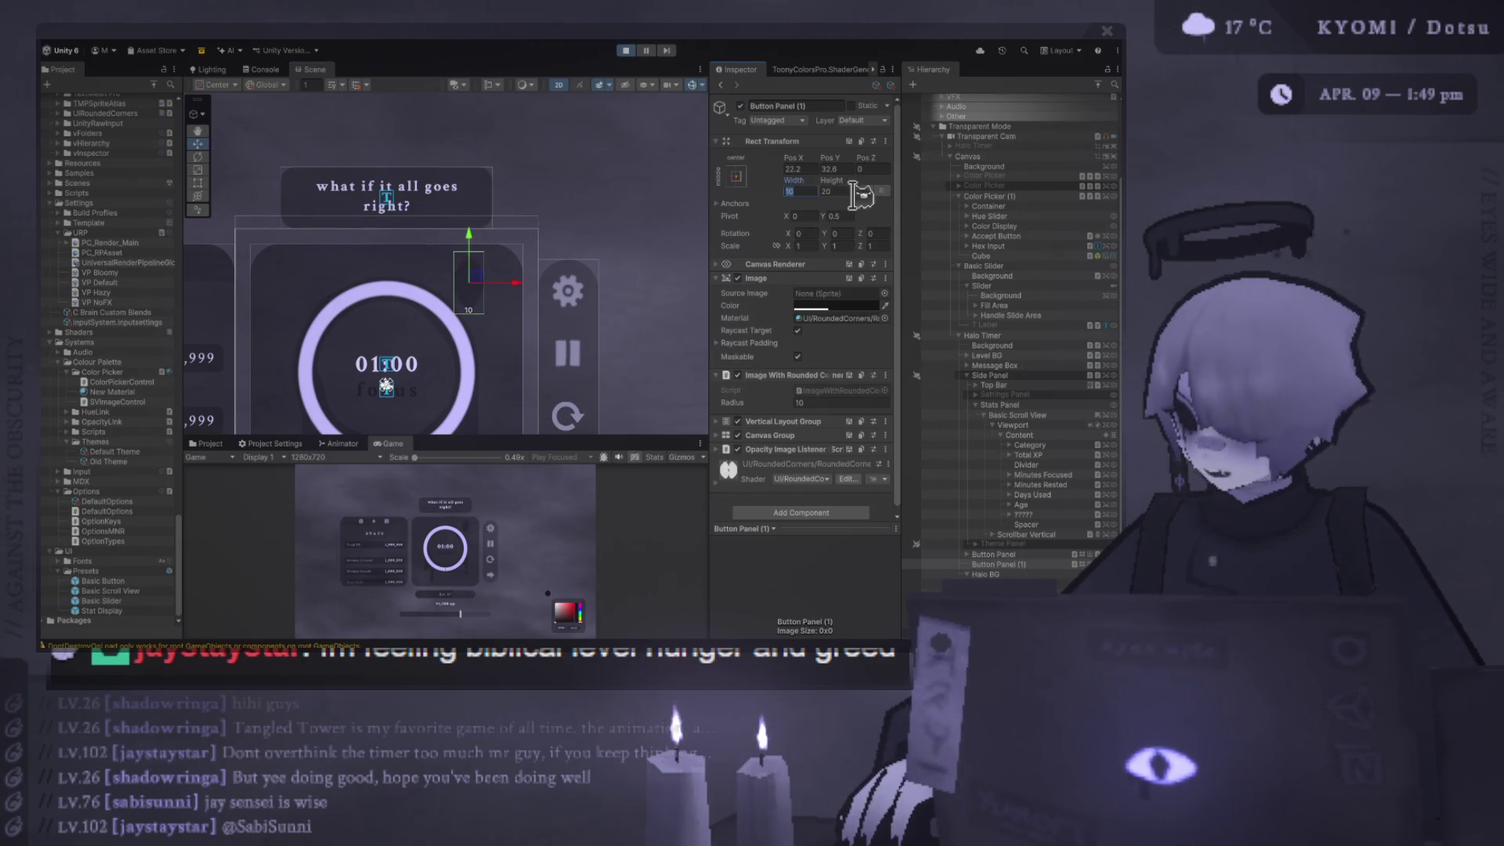
left_click_drag(474, 281, 505, 263)
- Give the square a corner radius of 5, nudge it into place, and make the Game view taller
left_click_drag(527, 435, 521, 205)
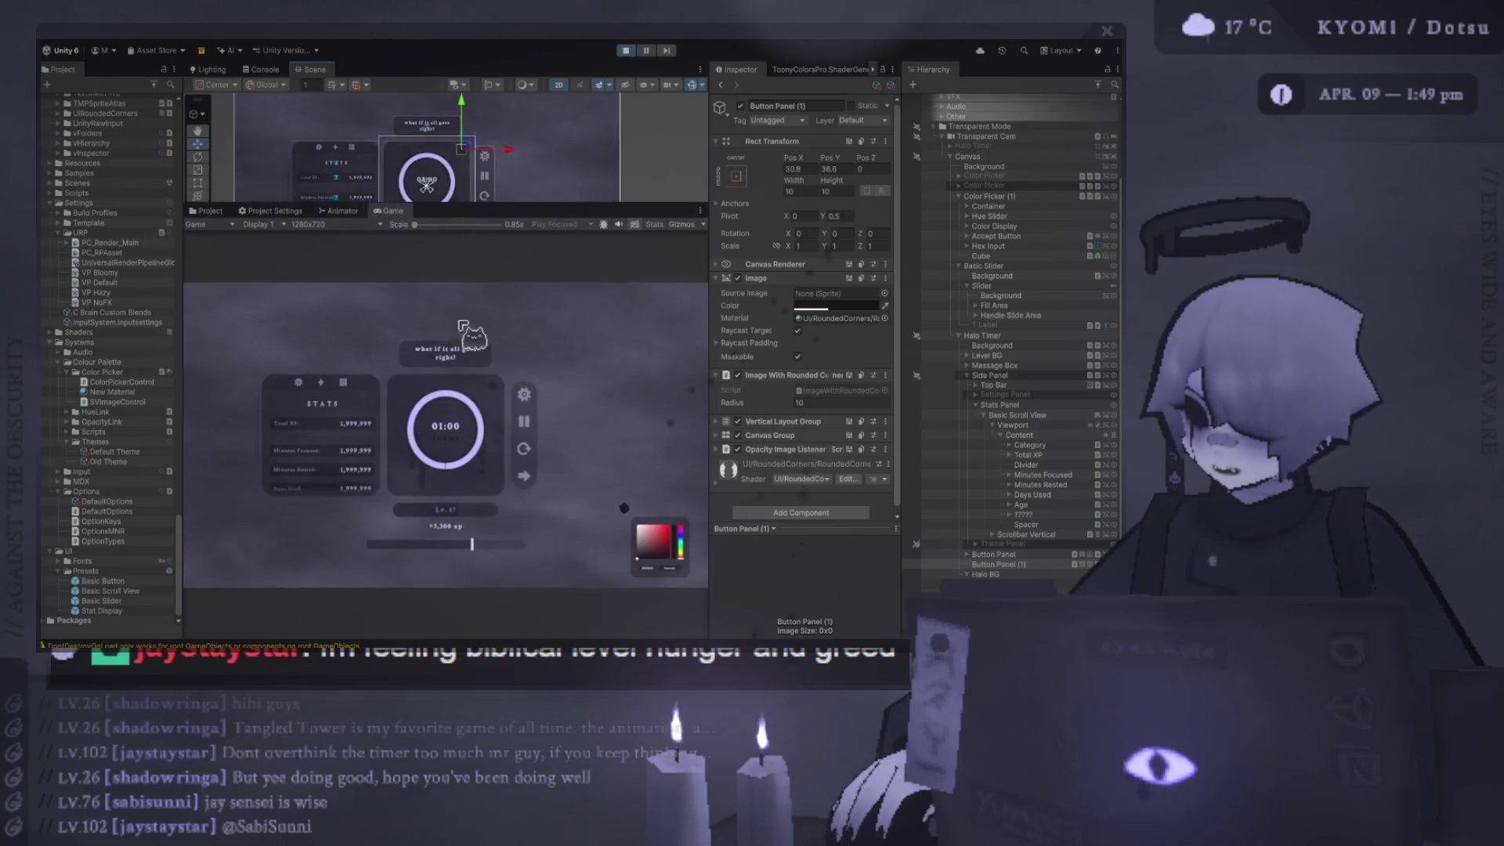
double_click(841, 403)
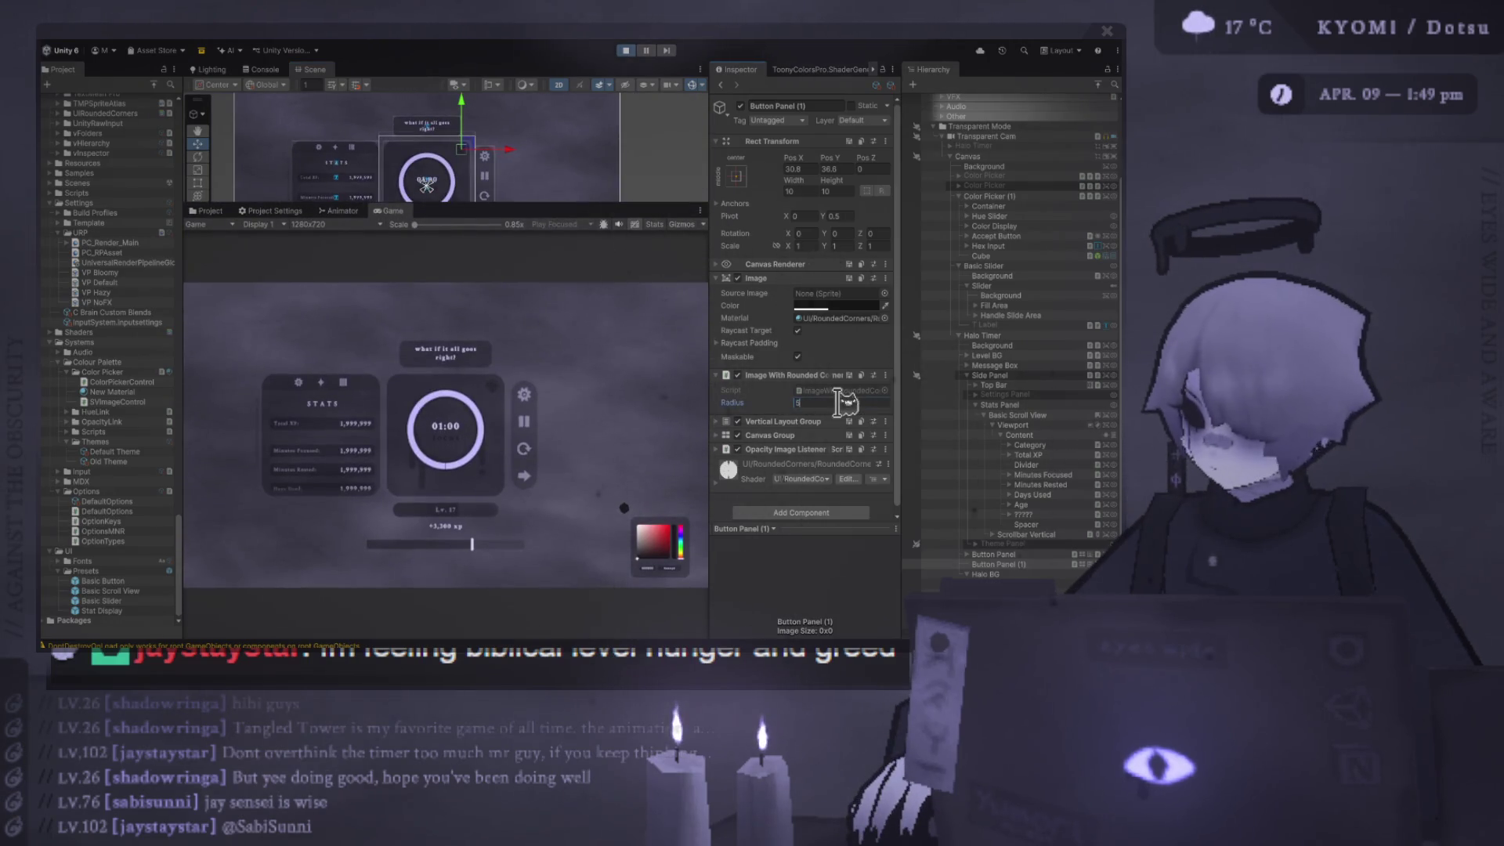
type("5")
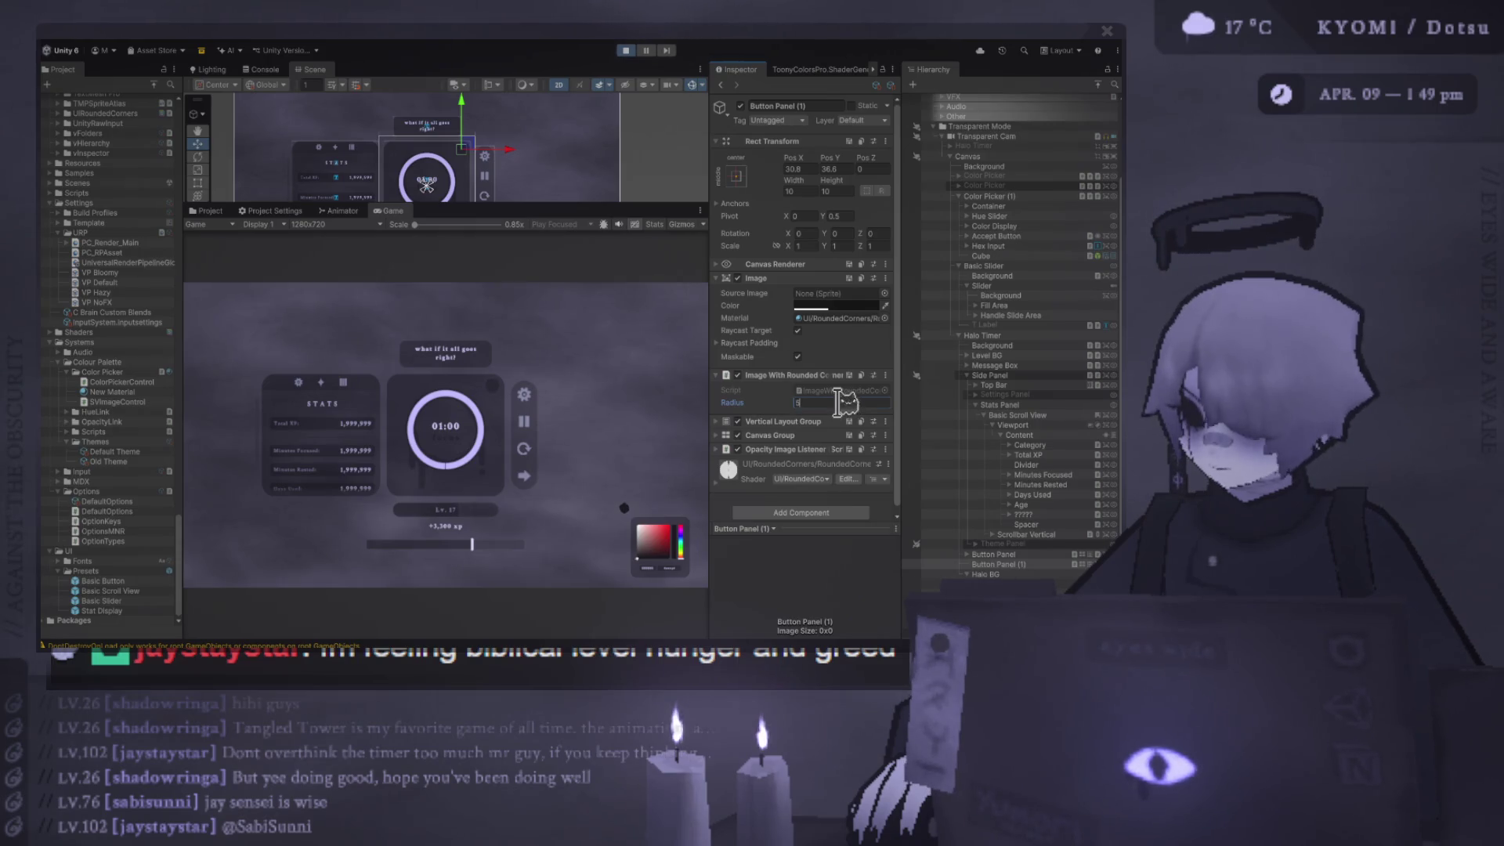
left_click_drag(464, 148, 473, 154)
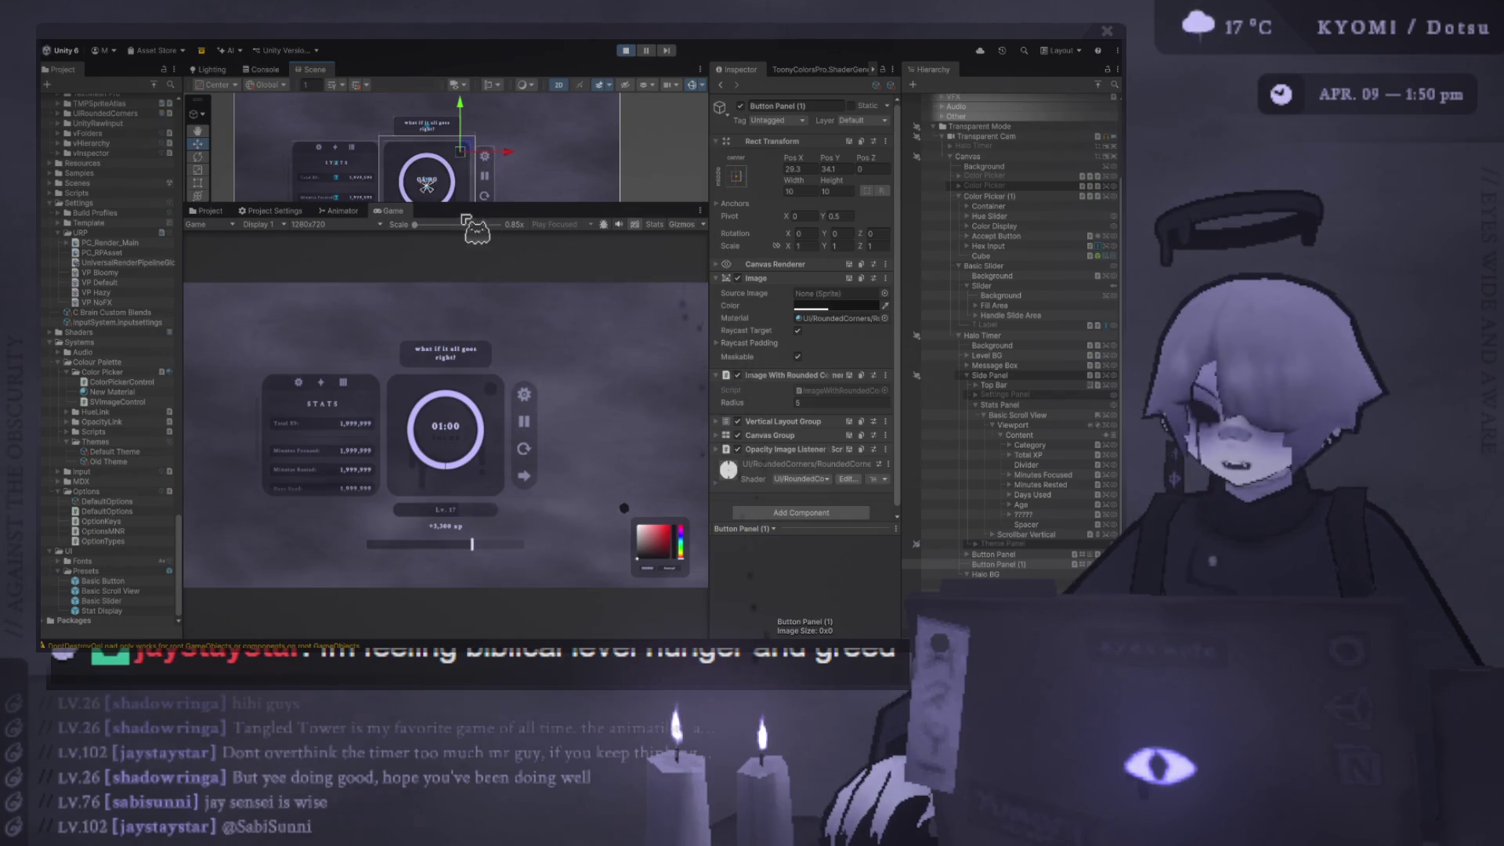
mouse_move(519, 203)
left_mouse_down()
mouse_move(439, 164)
mouse_move(444, 186)
left_mouse_up()
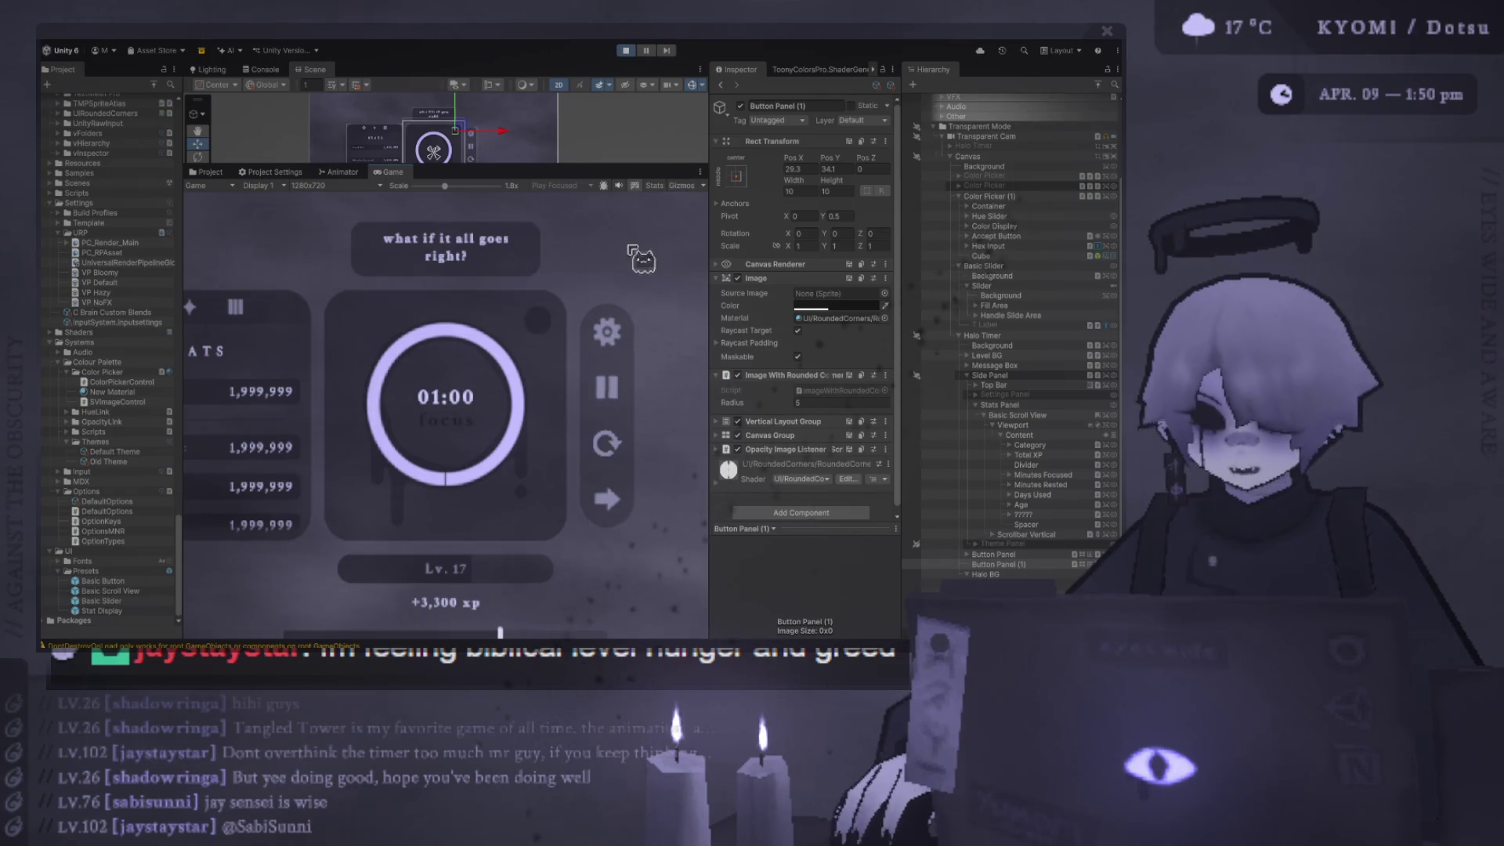
- Deactivate the Slider and the whole Basic Slider in the Hierarchy
scroll(445, 411, "down", 5)
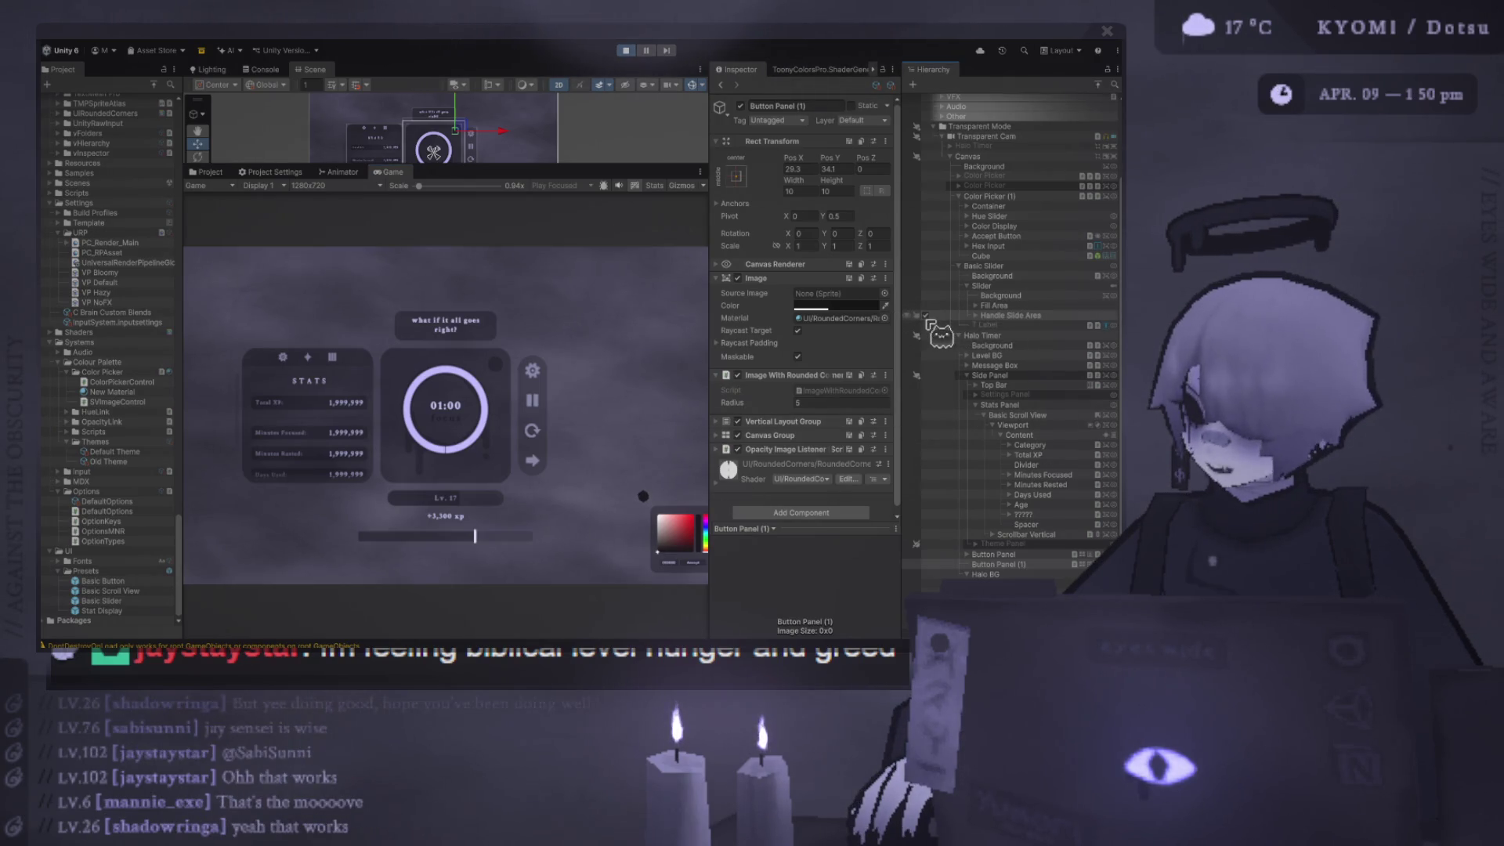
left_click(927, 285)
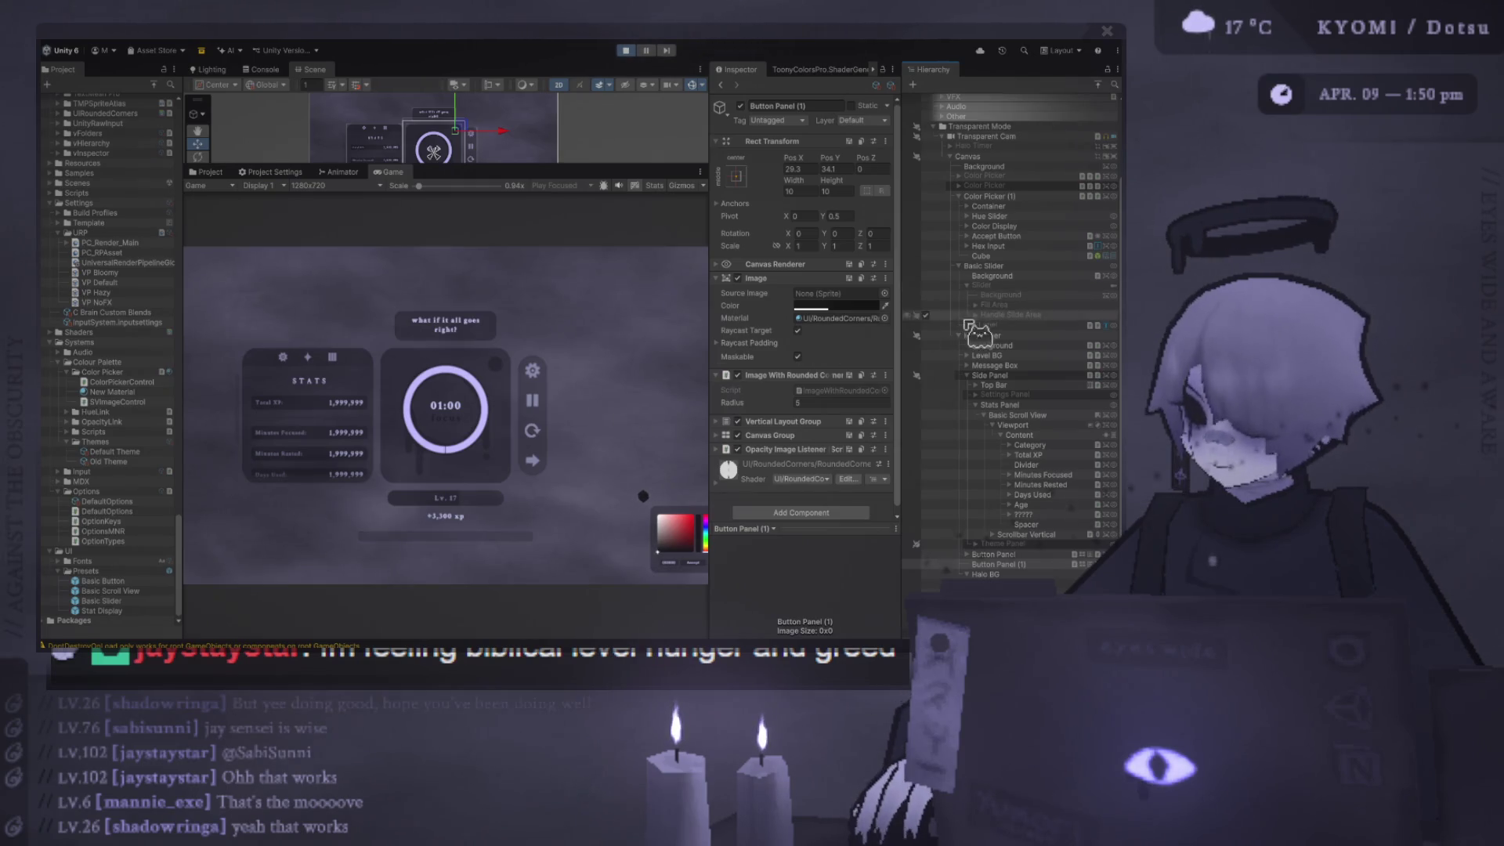
left_click(927, 266)
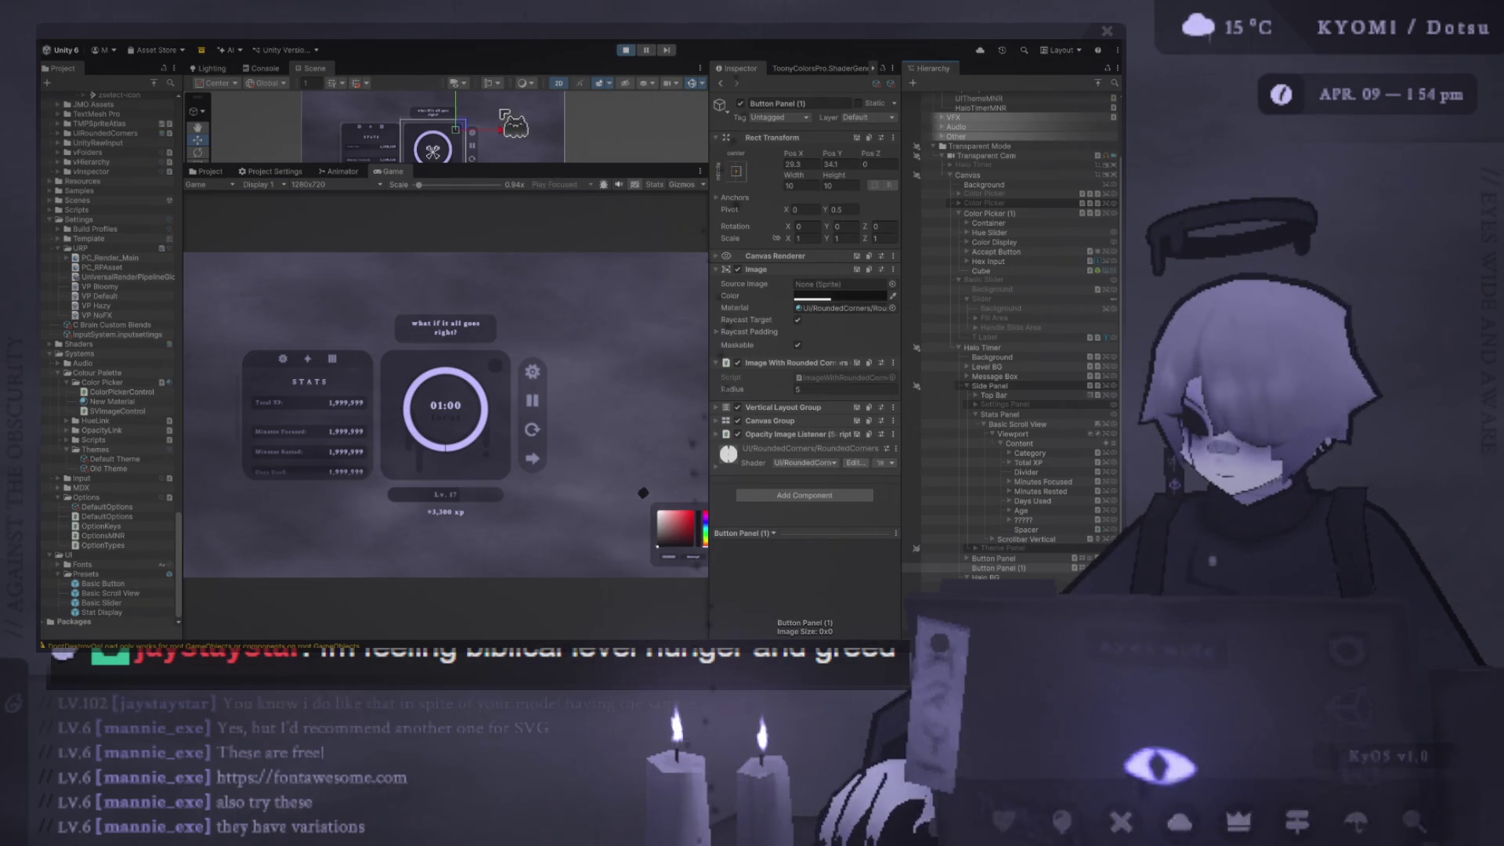
- Exit Play mode and deactivate the Basic Slider
left_click(628, 49)
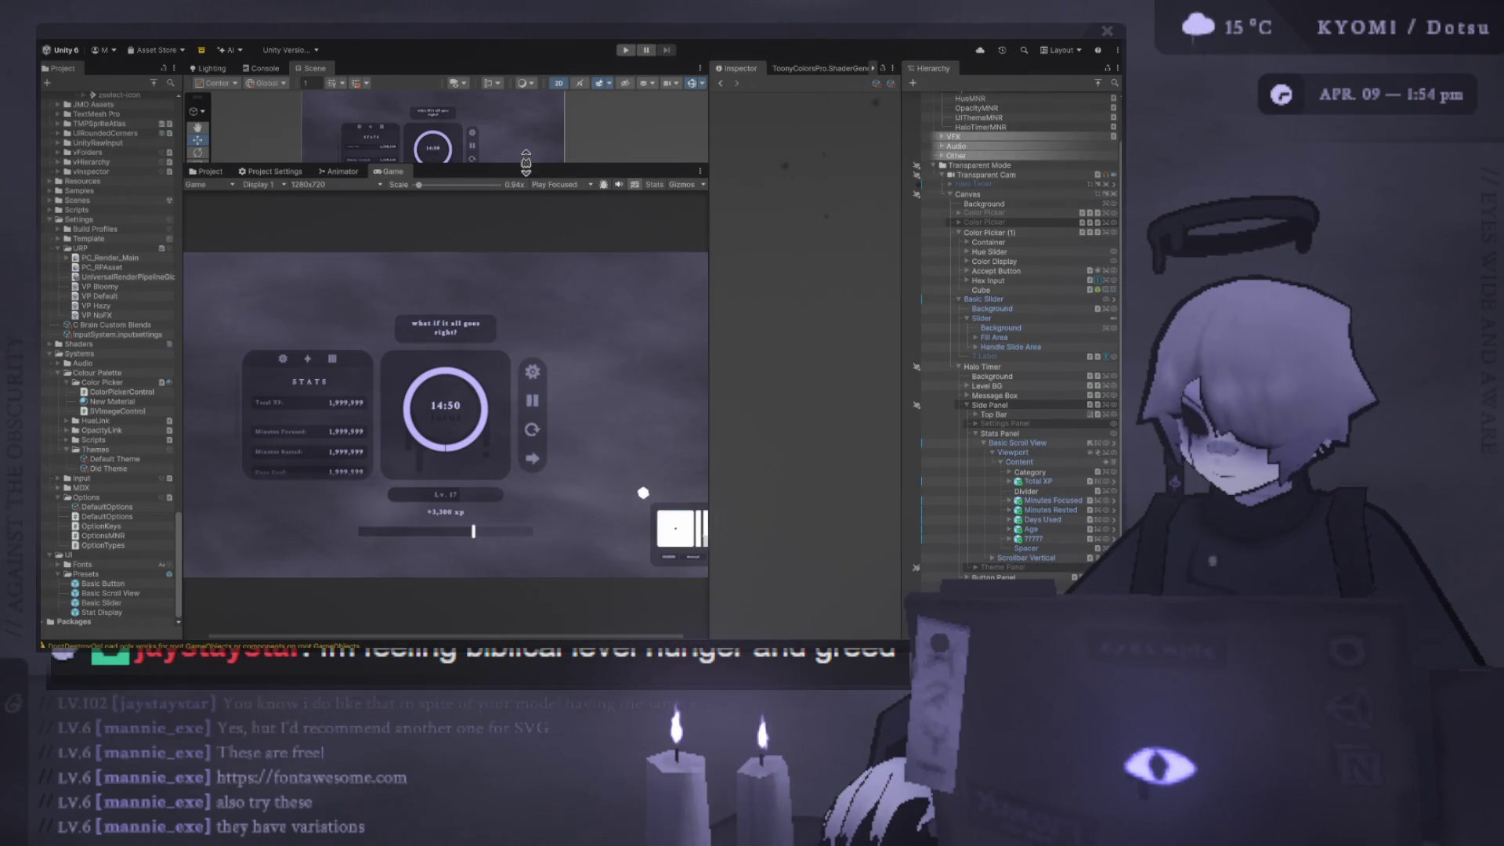
left_click(950, 298)
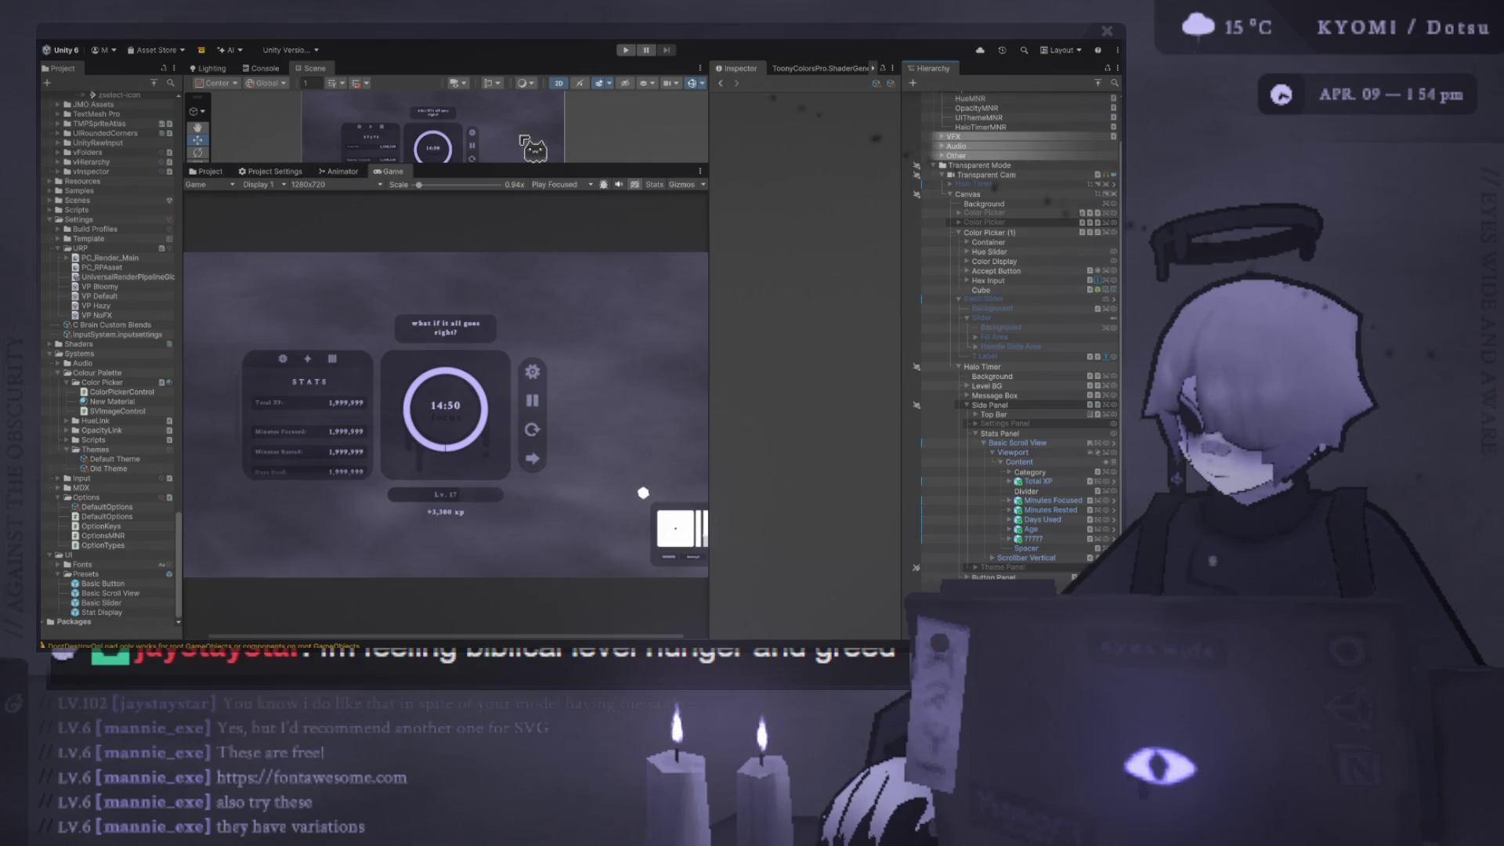
left_click_drag(518, 166, 520, 401)
- Duplicate the gear button under Halo Timer and place it at the timer card's top-right corner
left_click(558, 270)
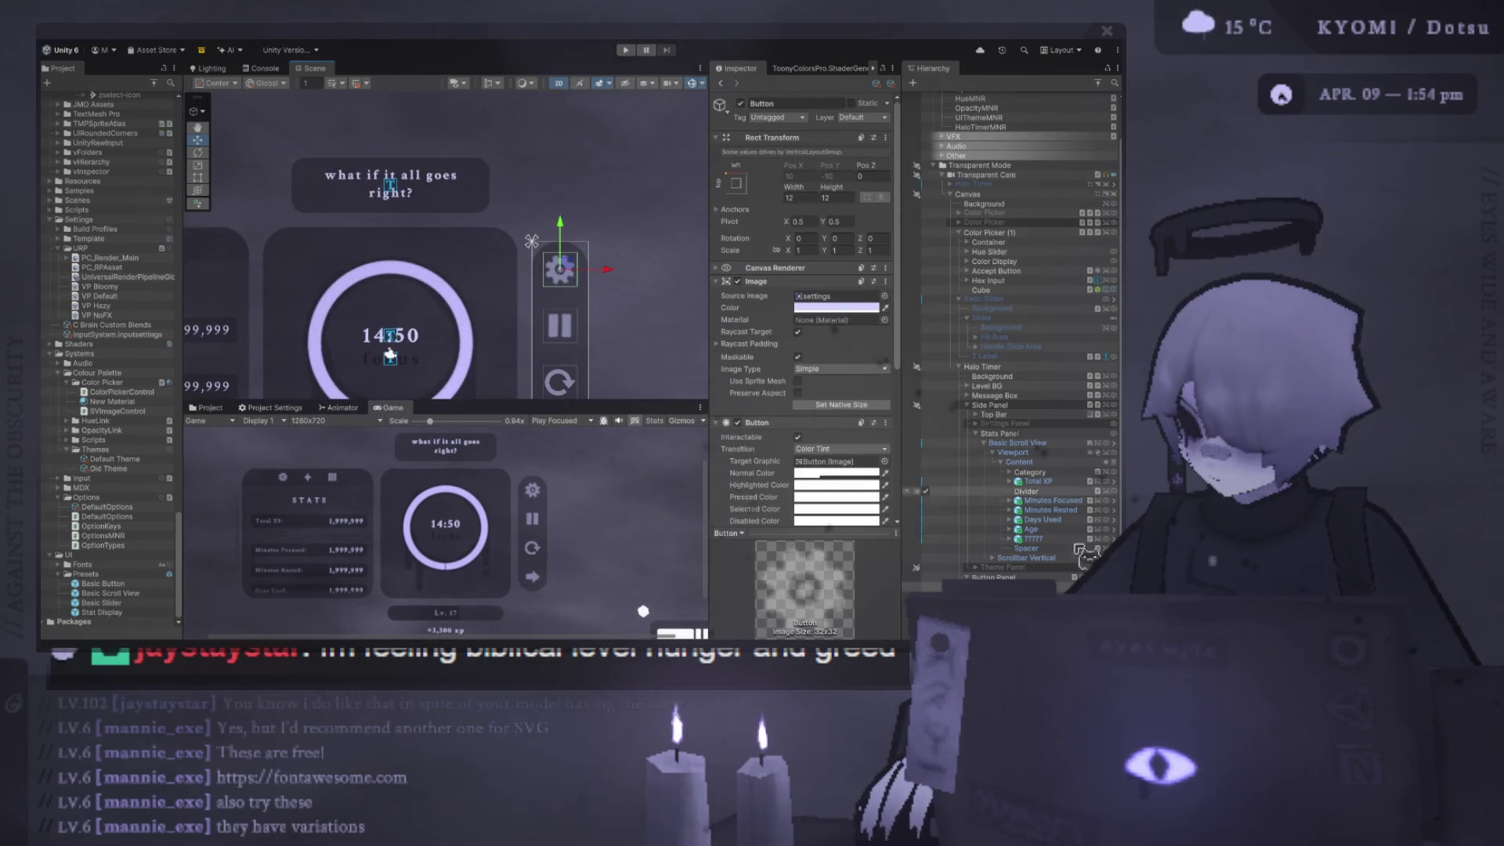
key("ctrl+d")
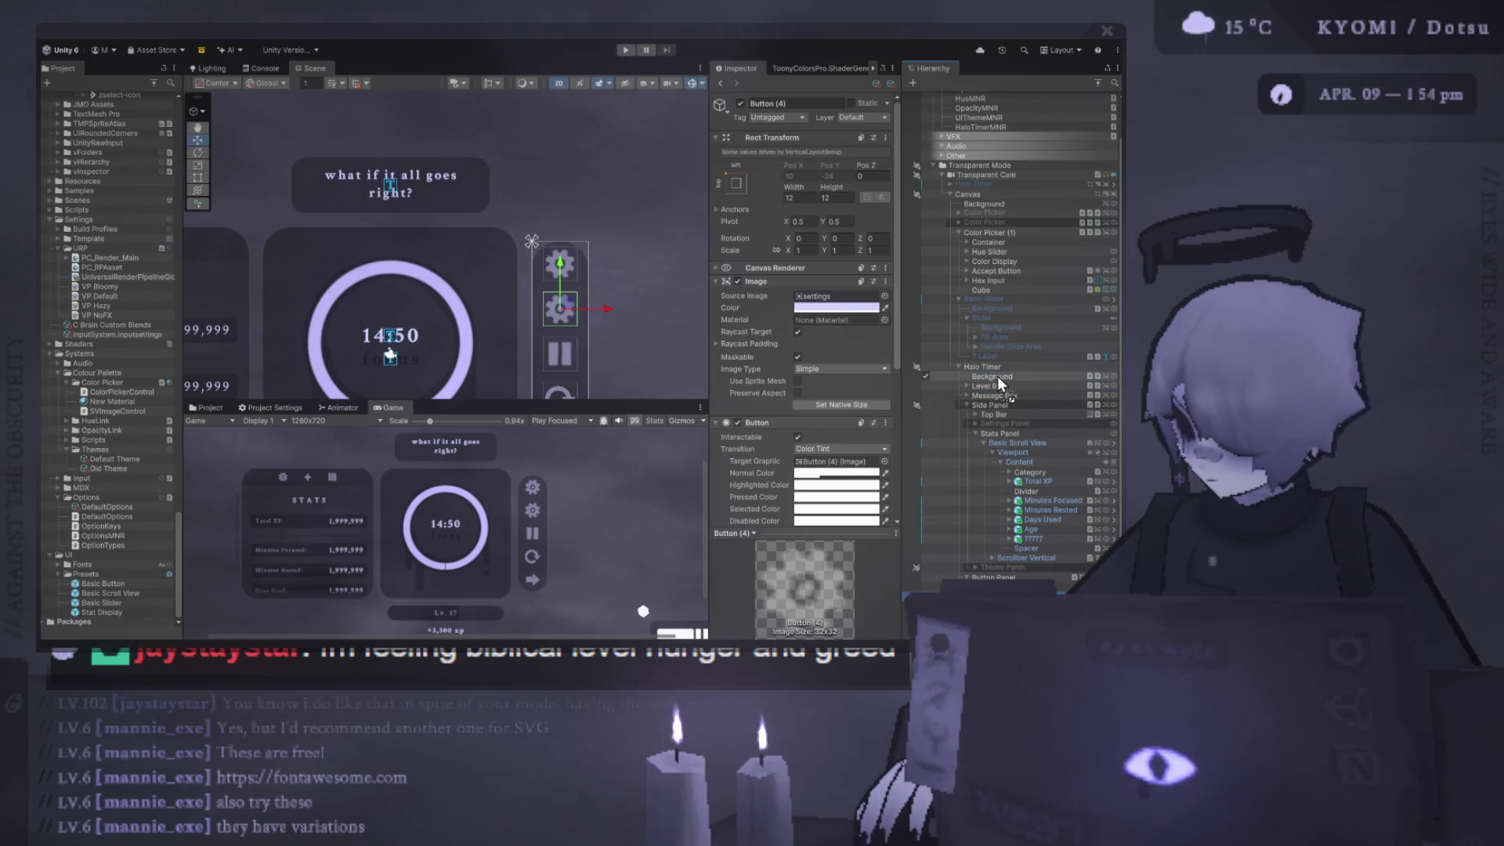
left_click_drag(998, 376, 995, 382)
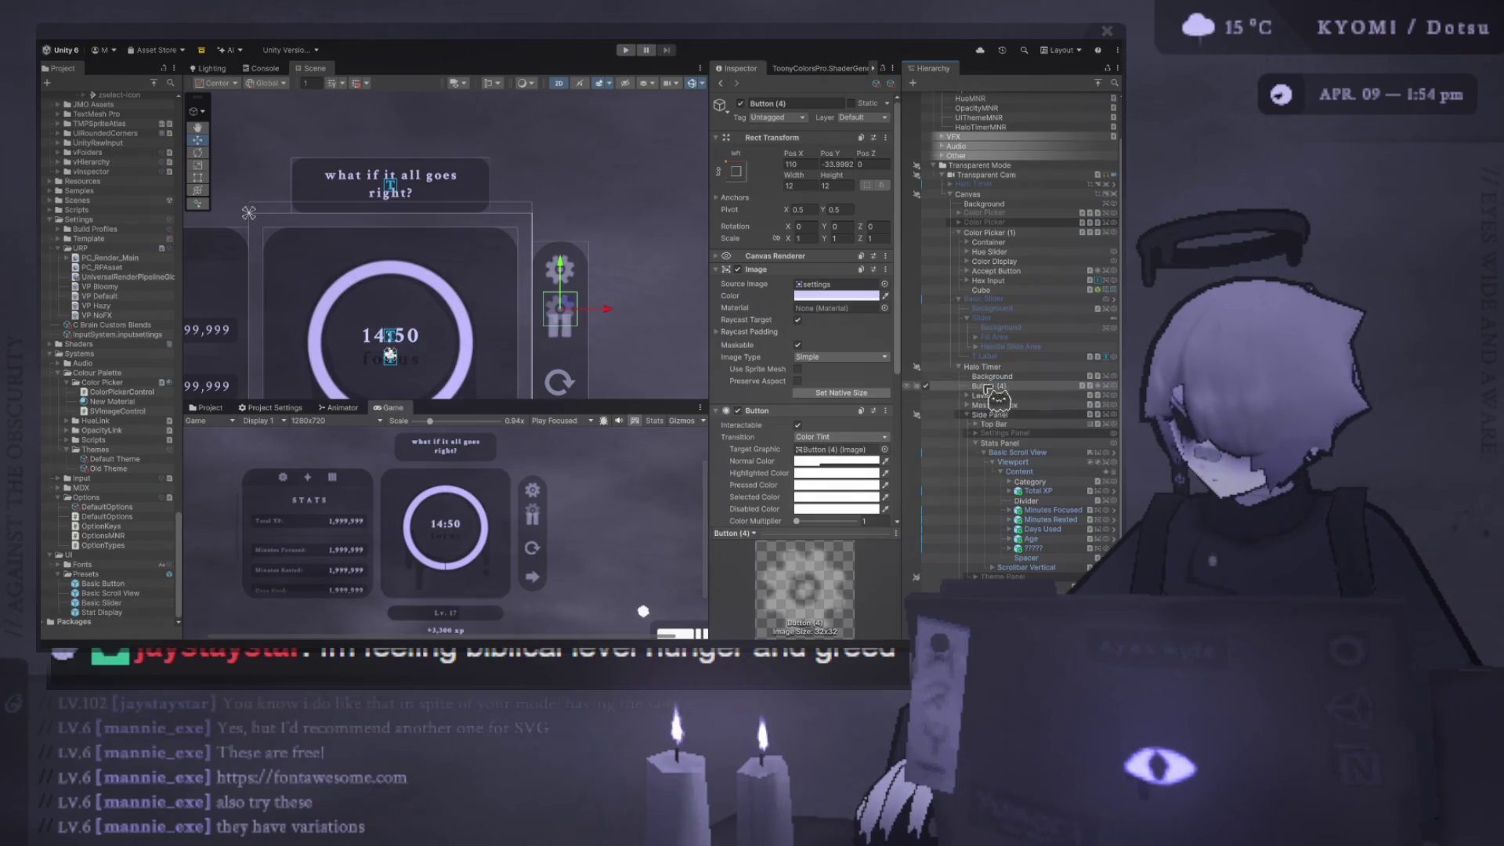
left_click_drag(571, 317, 502, 260)
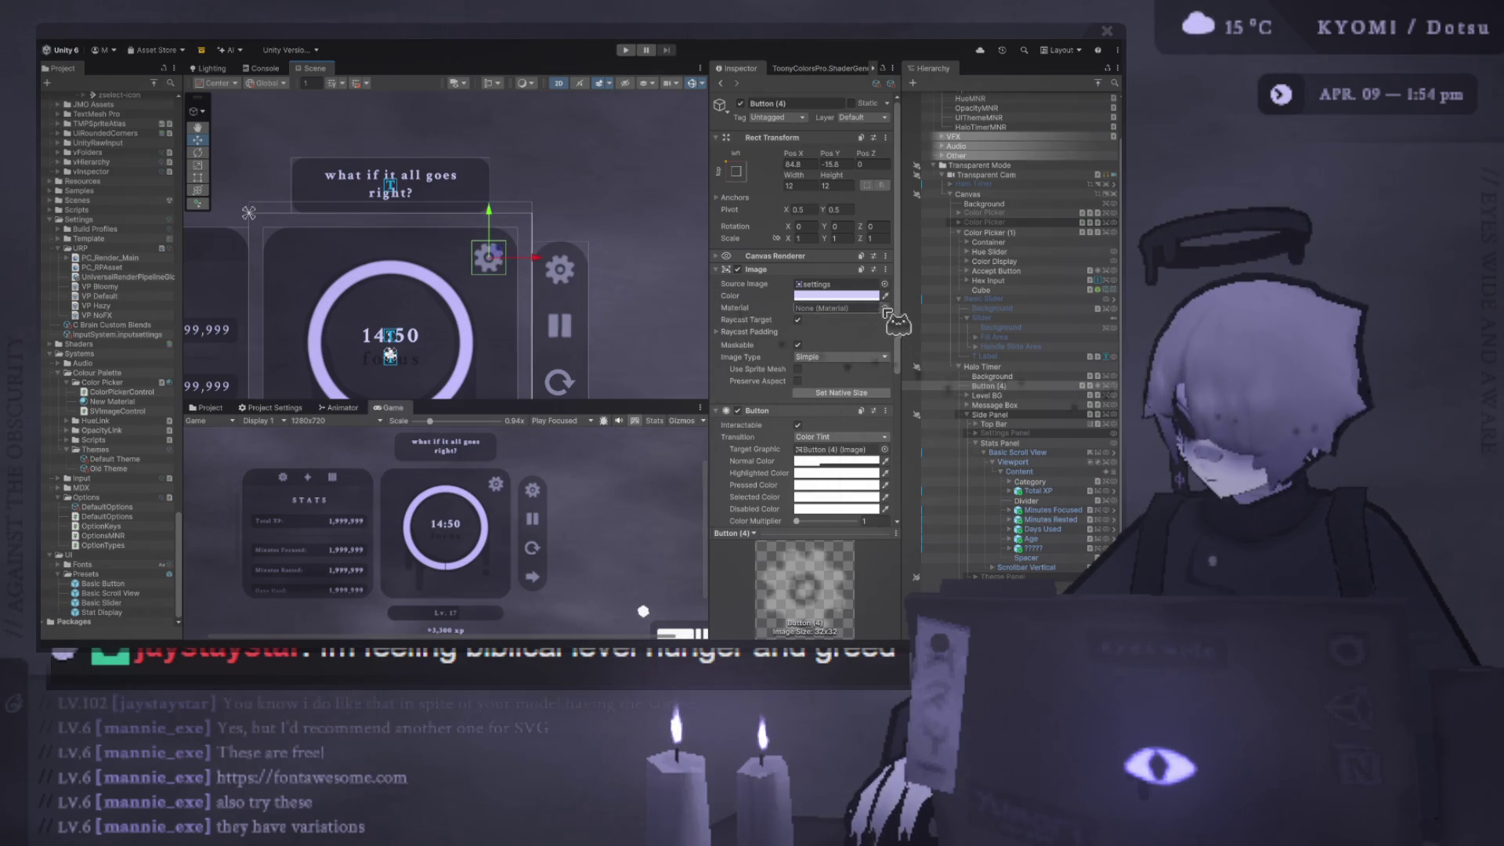
- Locate the gear sprite in the Project panel and scroll up to the skymon-icons-white folder
left_click(822, 284)
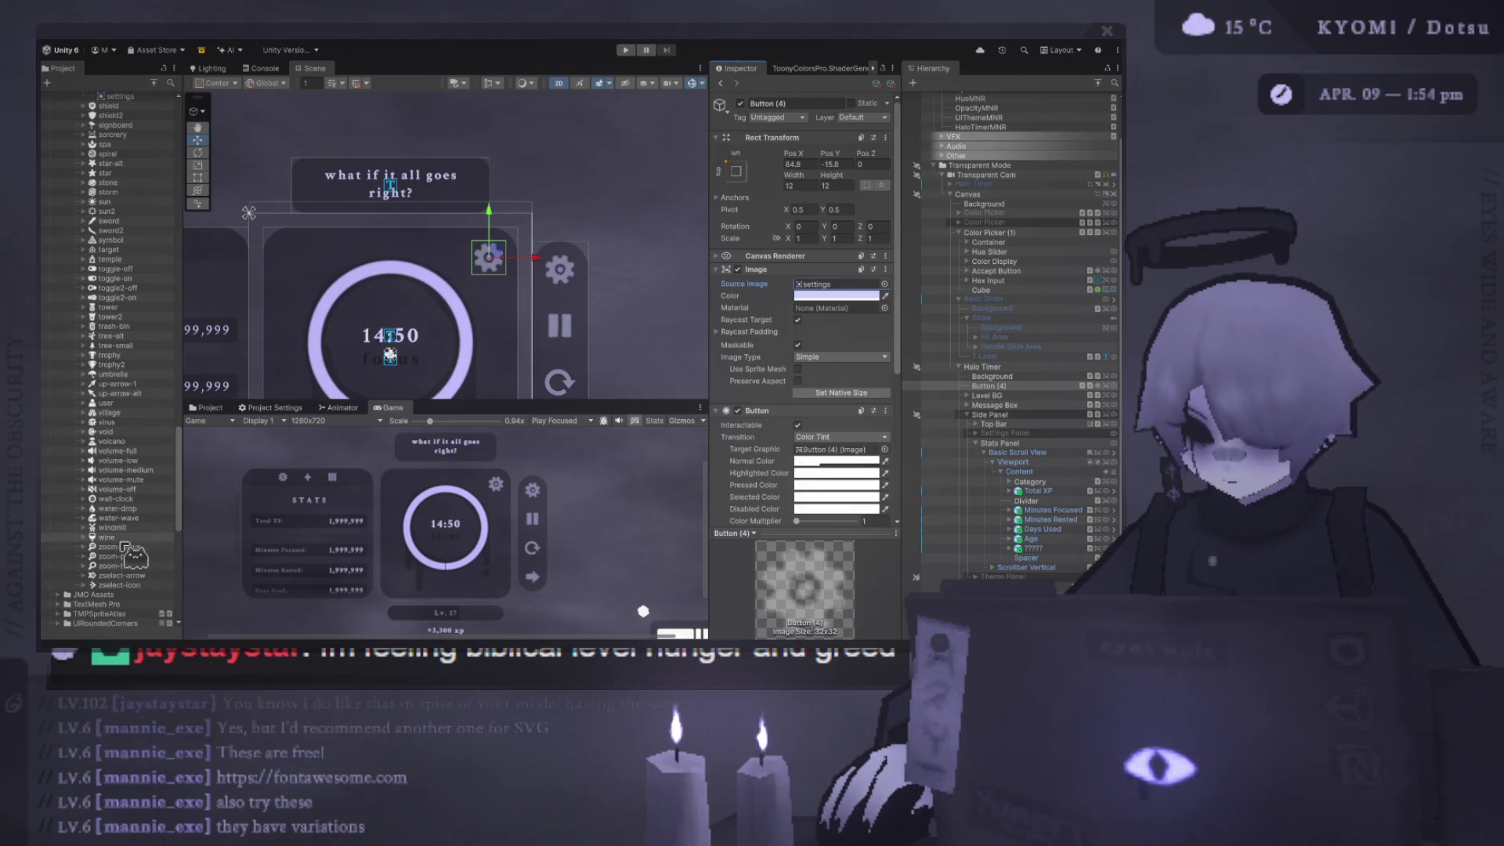
scroll(149, 493, "up", 1)
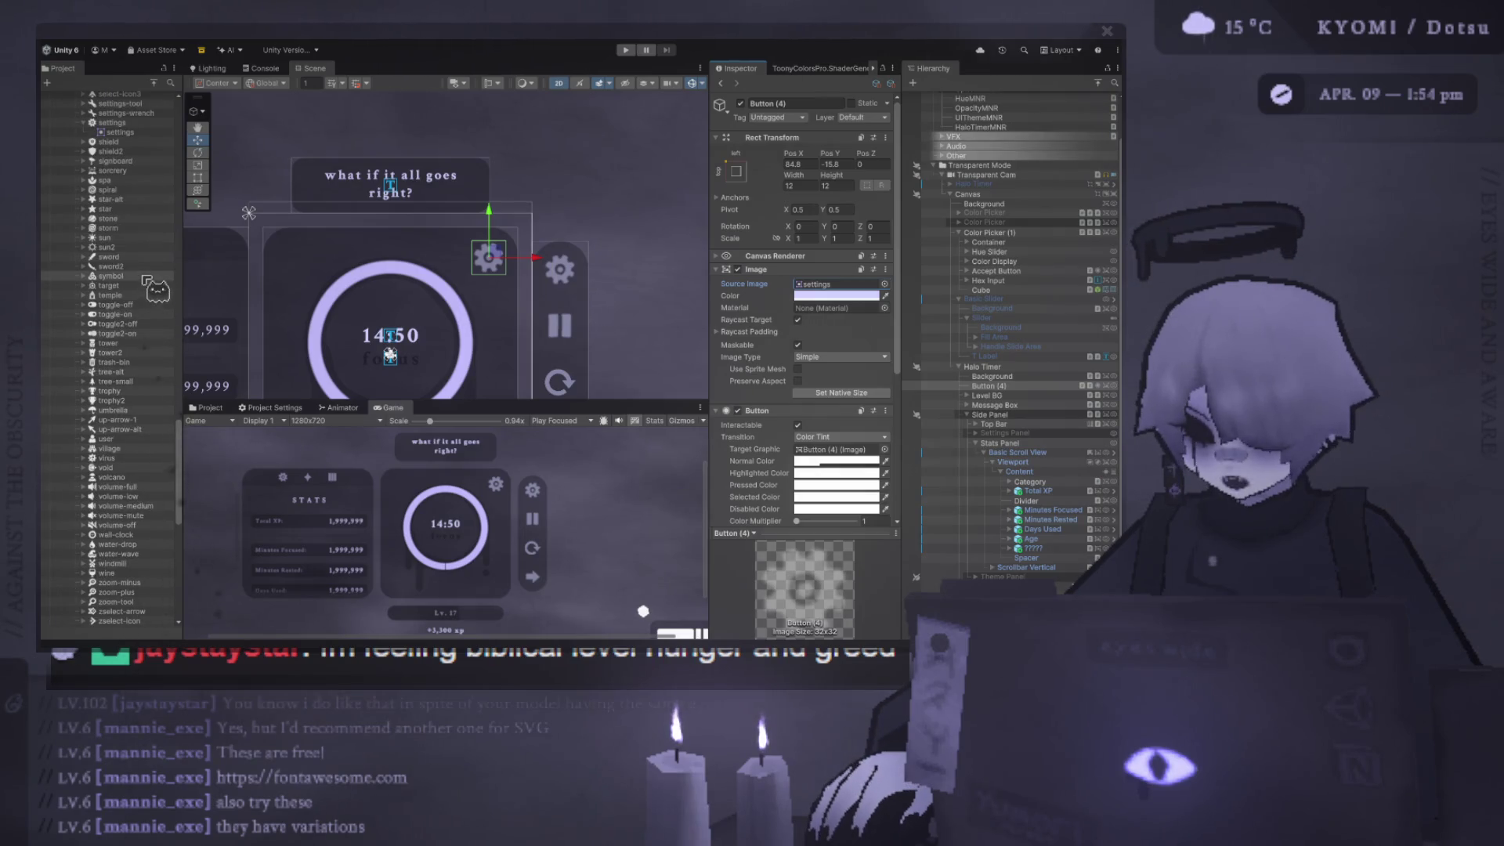
scroll(133, 288, "up", 1)
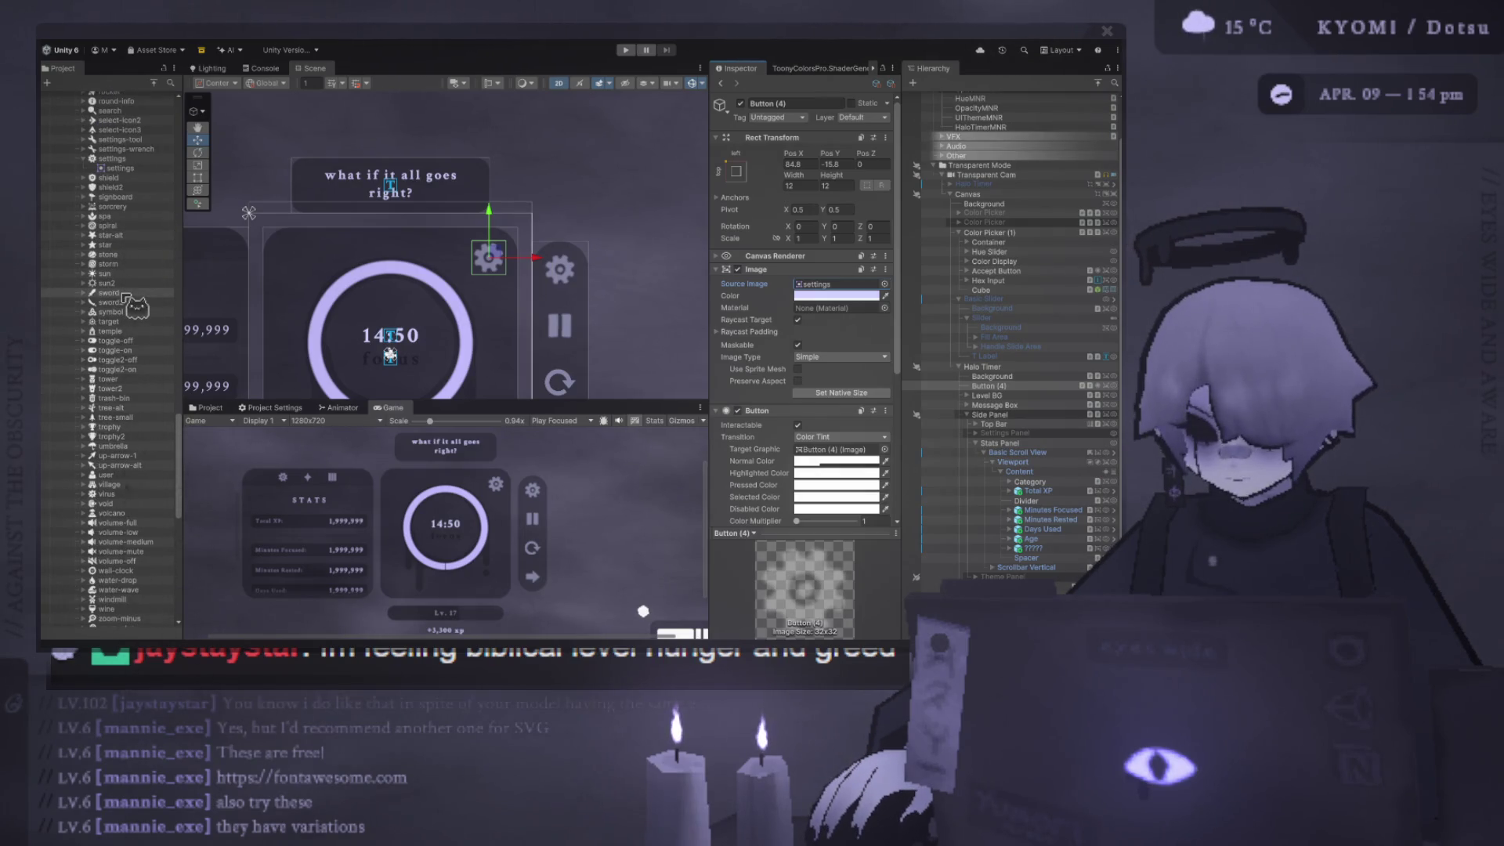
scroll(126, 419, "up", 1)
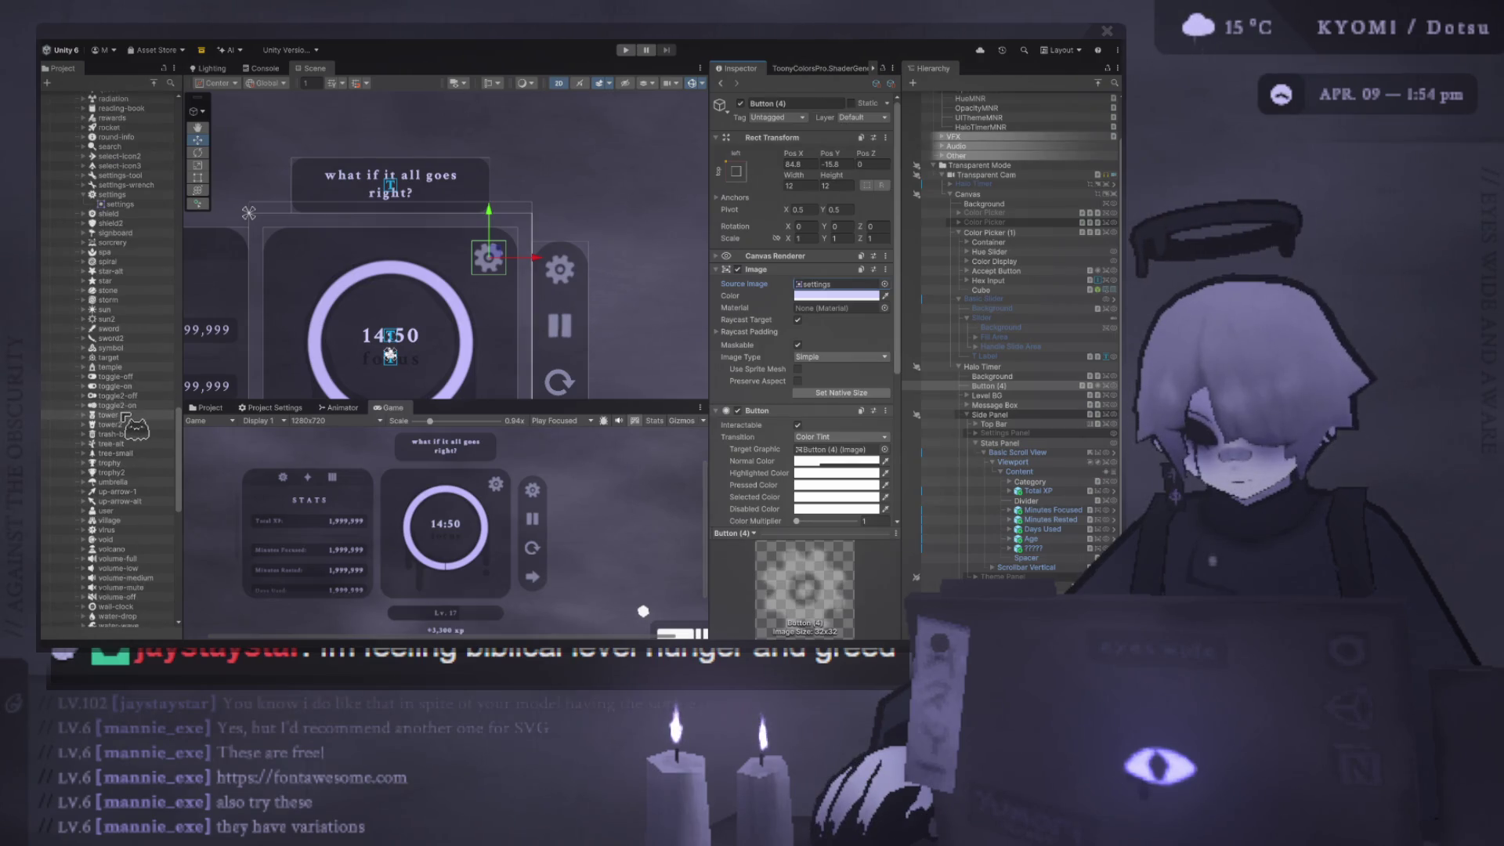
scroll(129, 375, "up", 3)
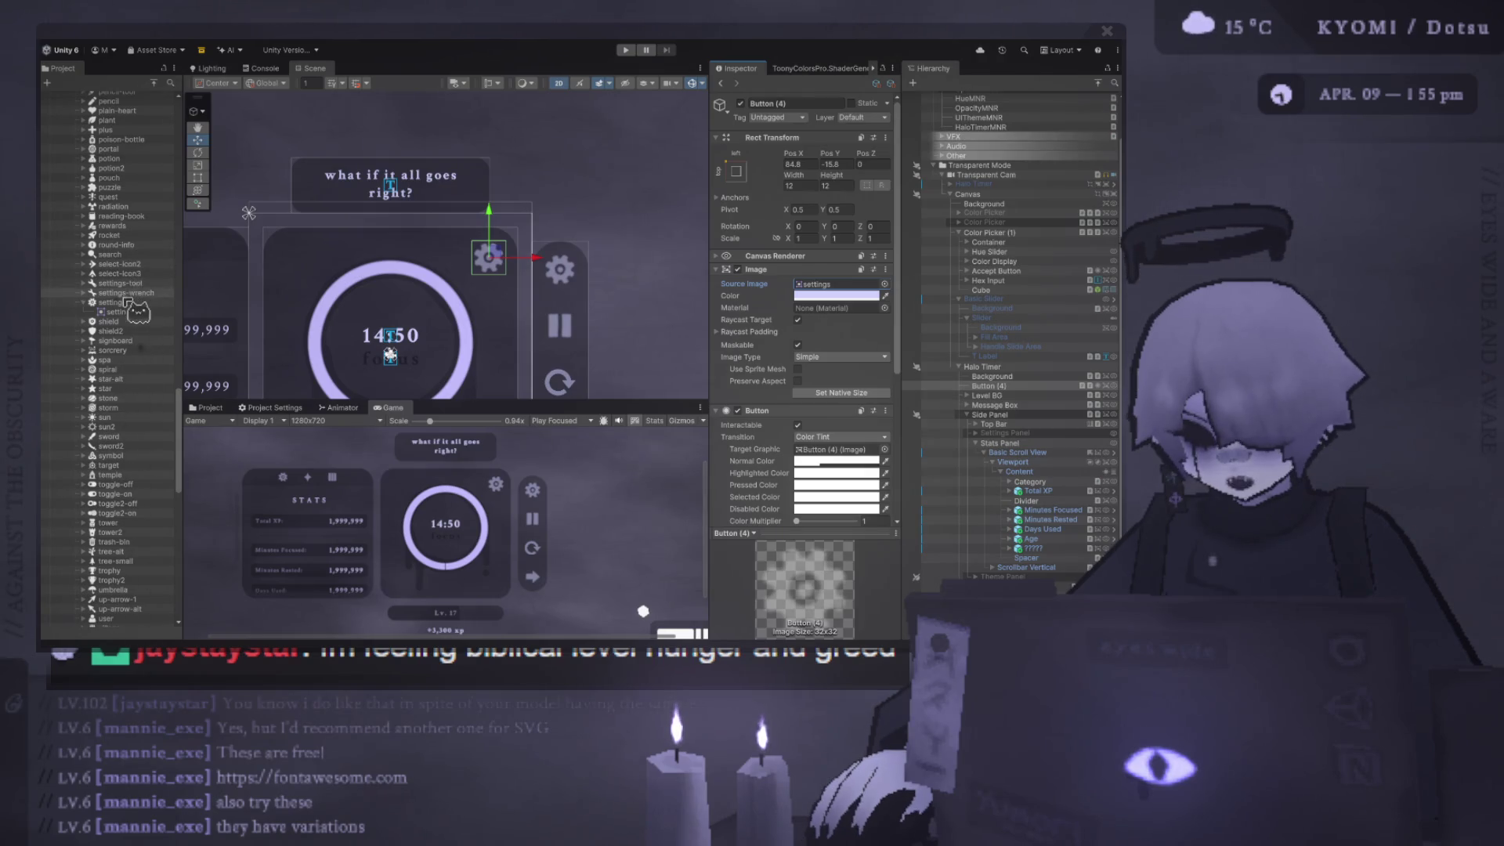
scroll(133, 235, "up", 2)
scroll(129, 204, "up", 1)
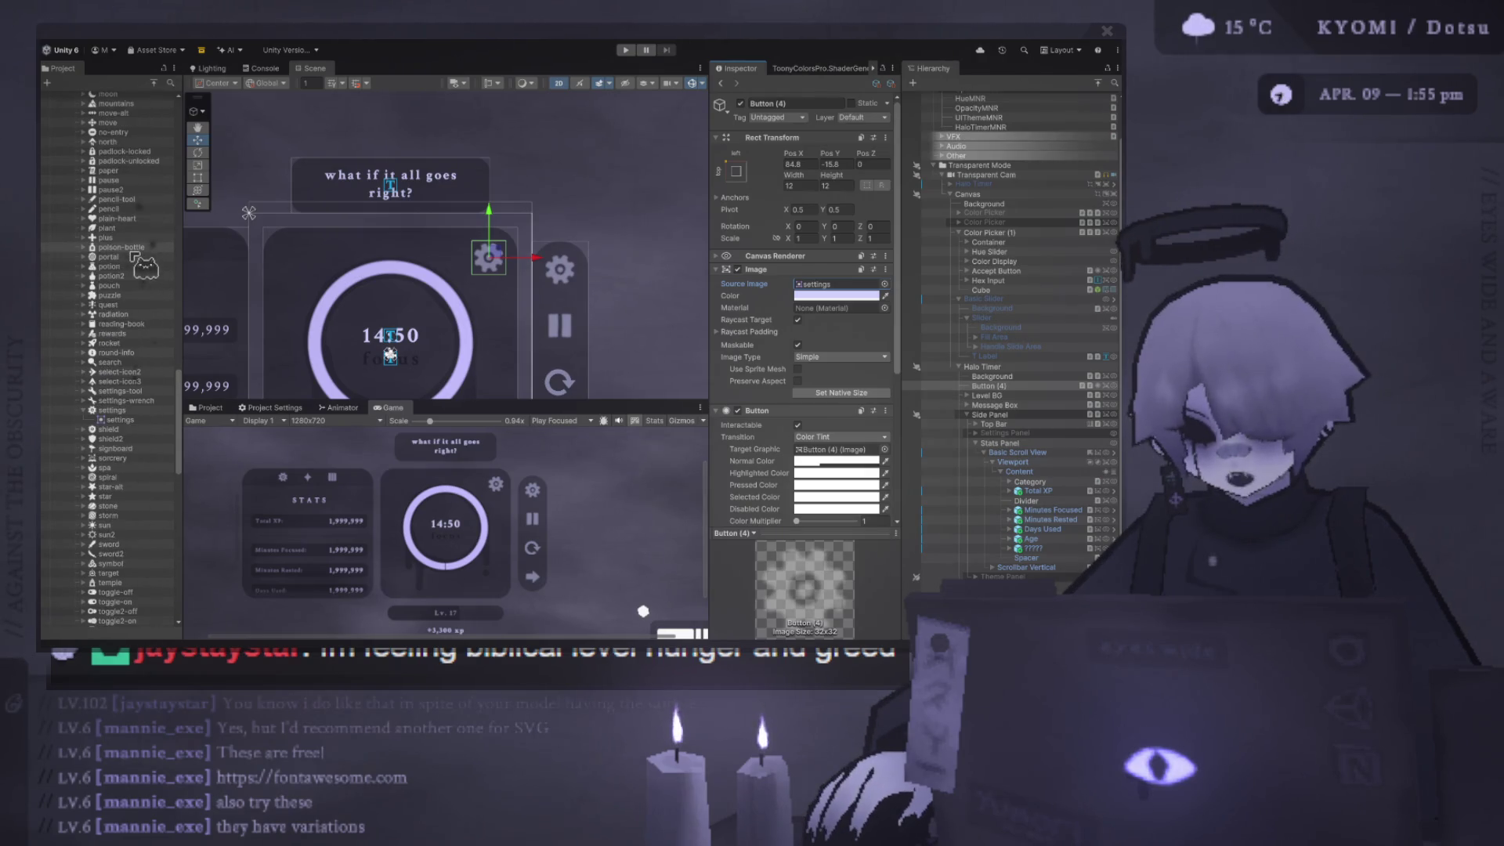
scroll(125, 323, "up", 5)
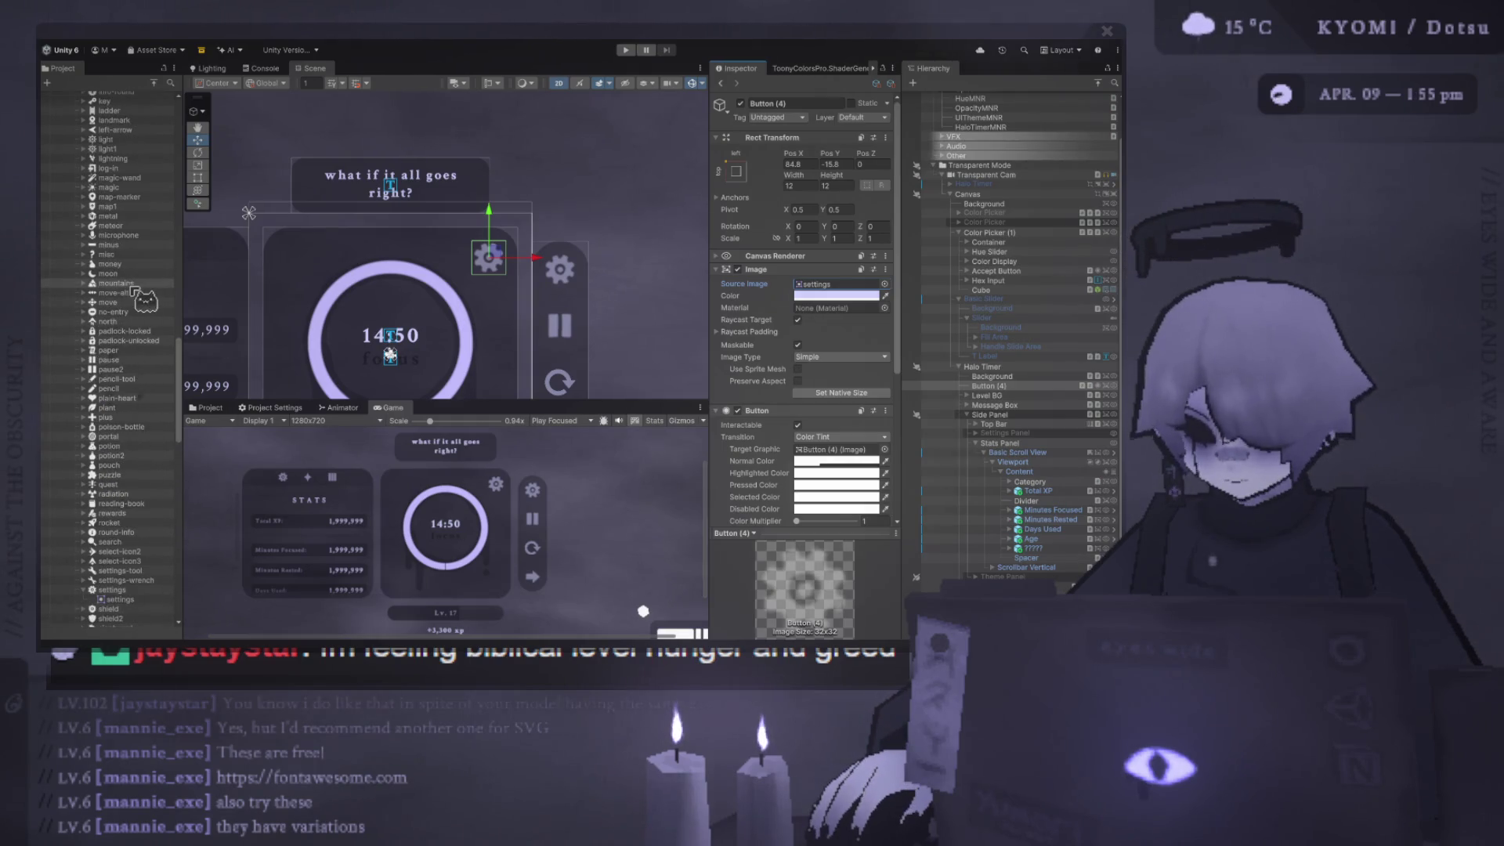
scroll(129, 298, "up", 5)
scroll(133, 290, "up", 3)
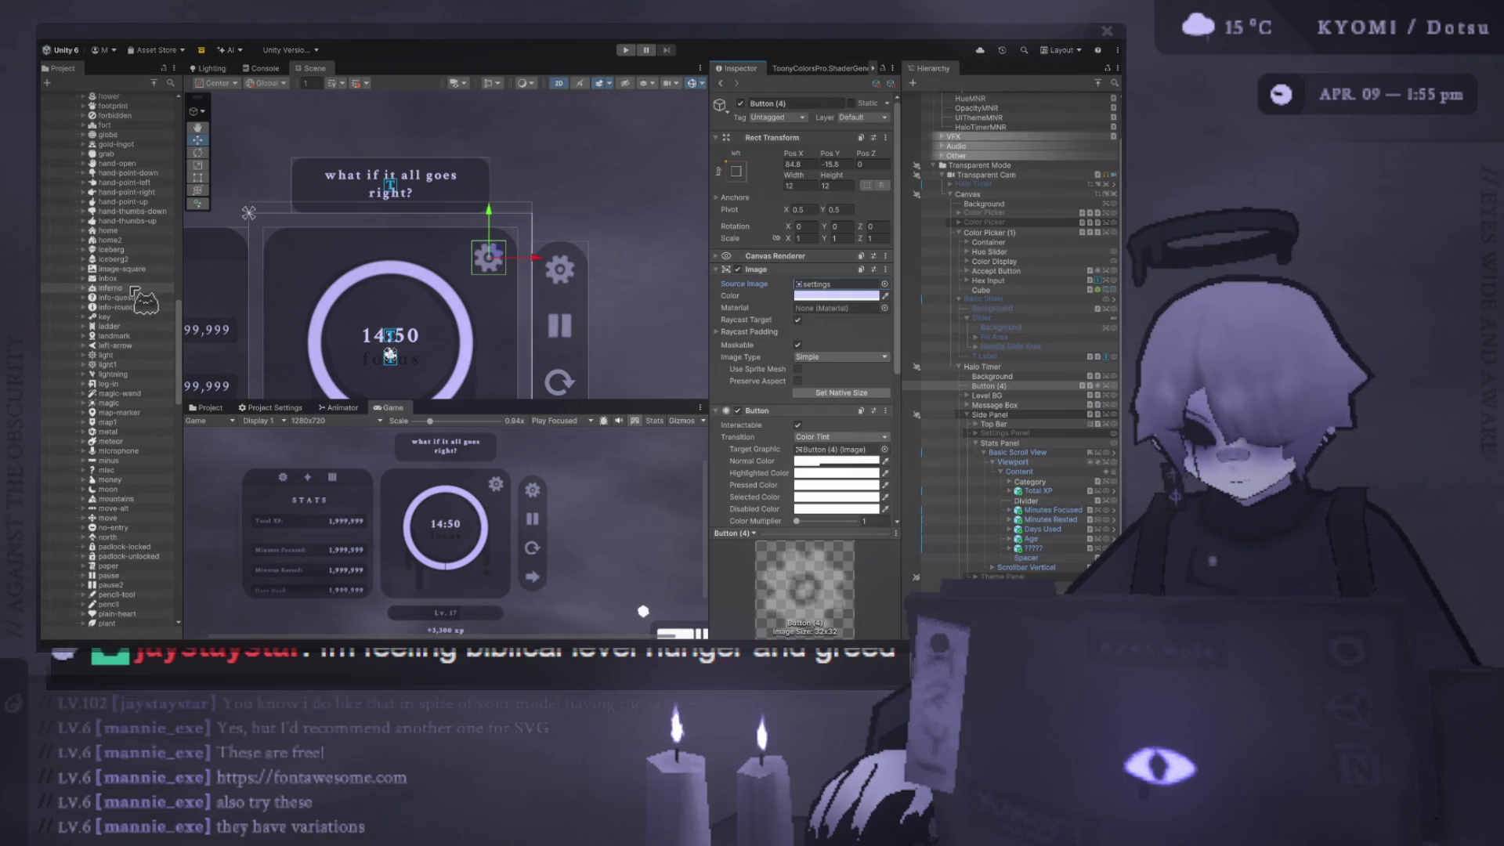
scroll(134, 291, "up", 8)
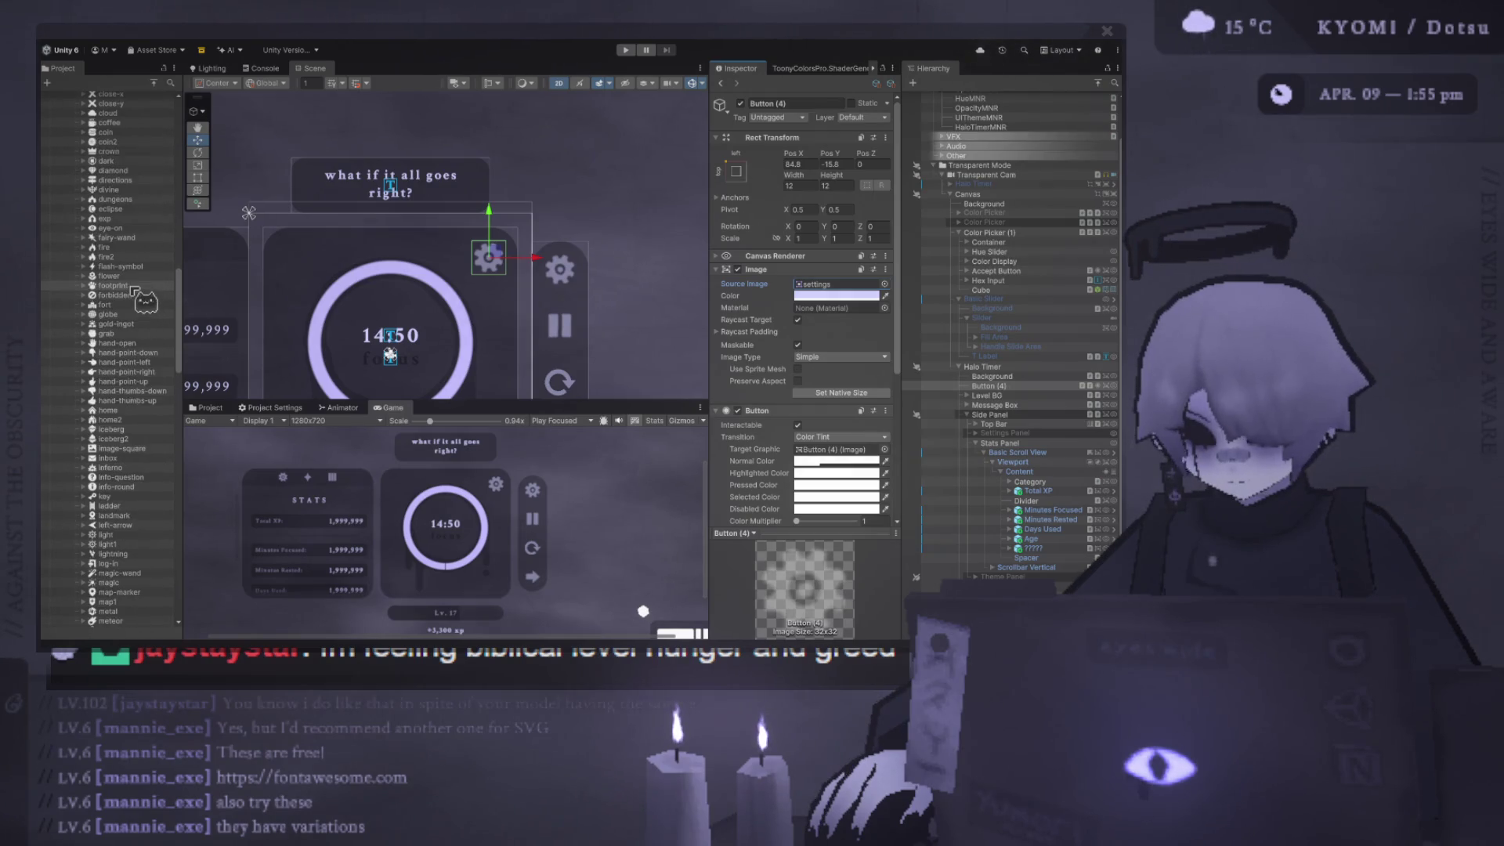
scroll(135, 291, "up", 4)
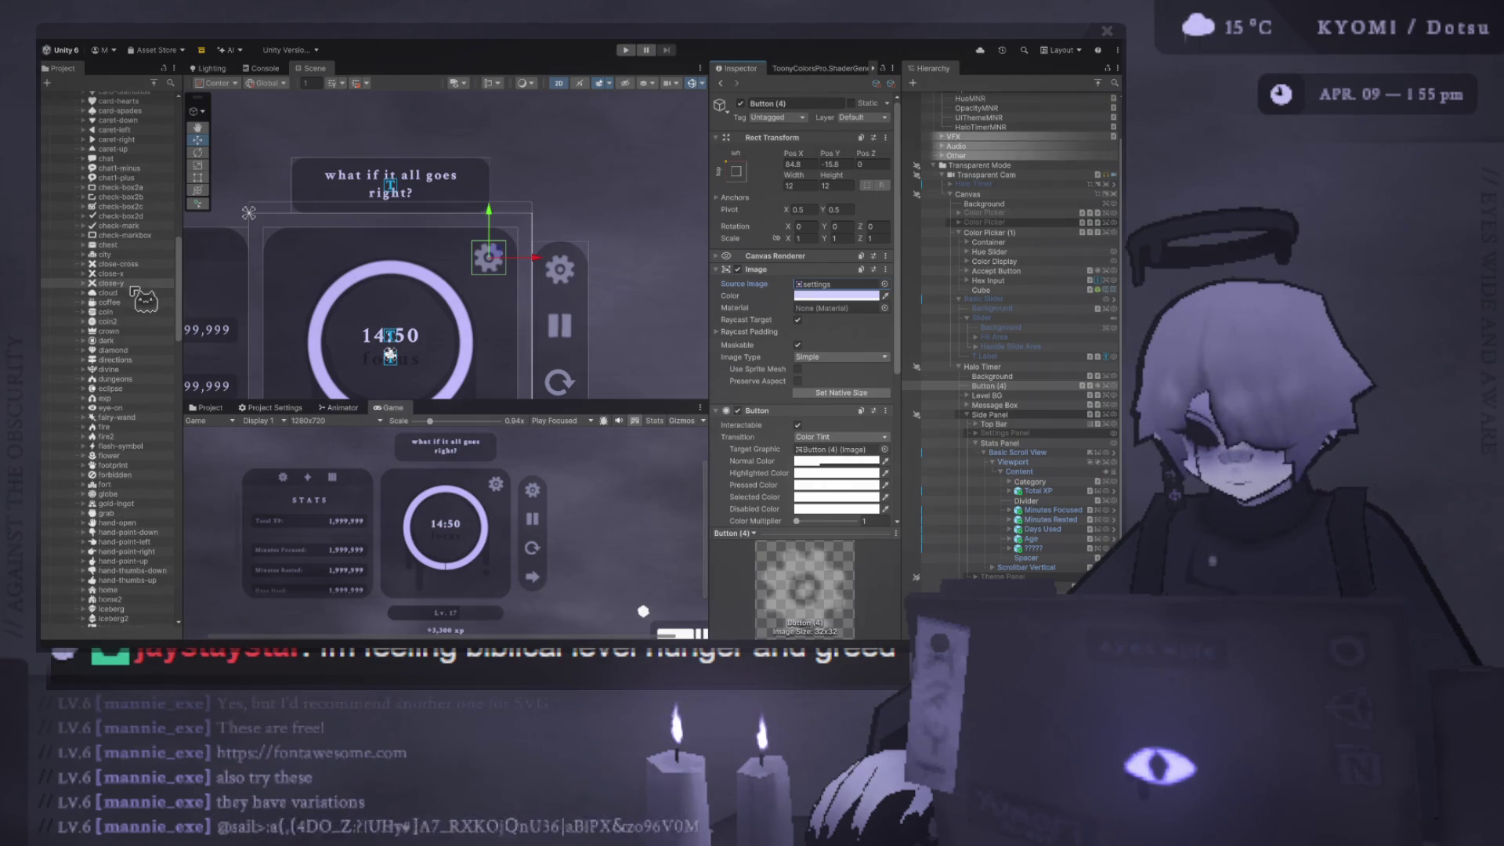
scroll(135, 291, "up", 5)
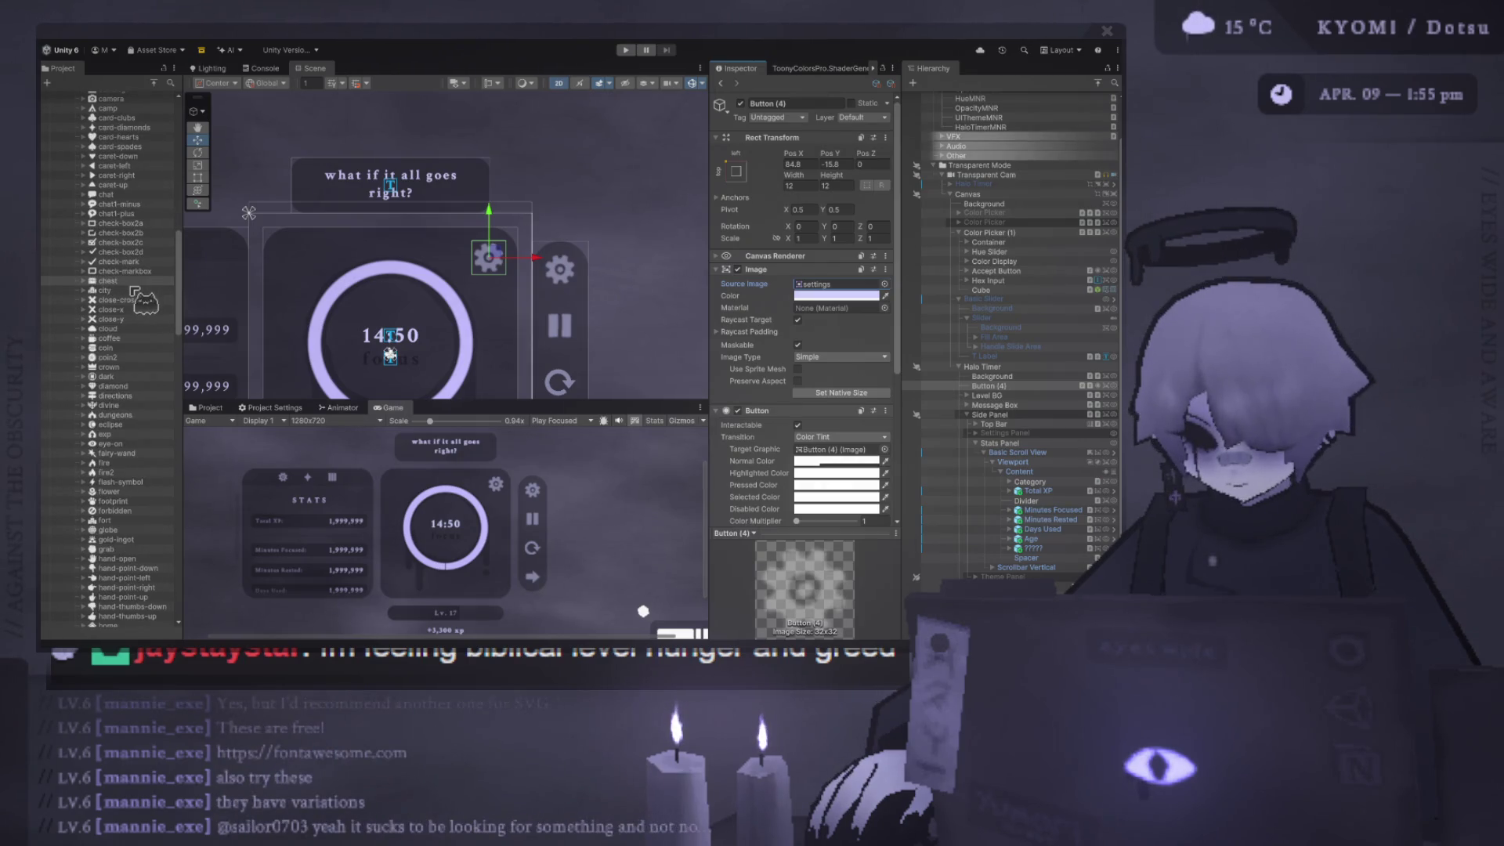
scroll(134, 292, "up", 7)
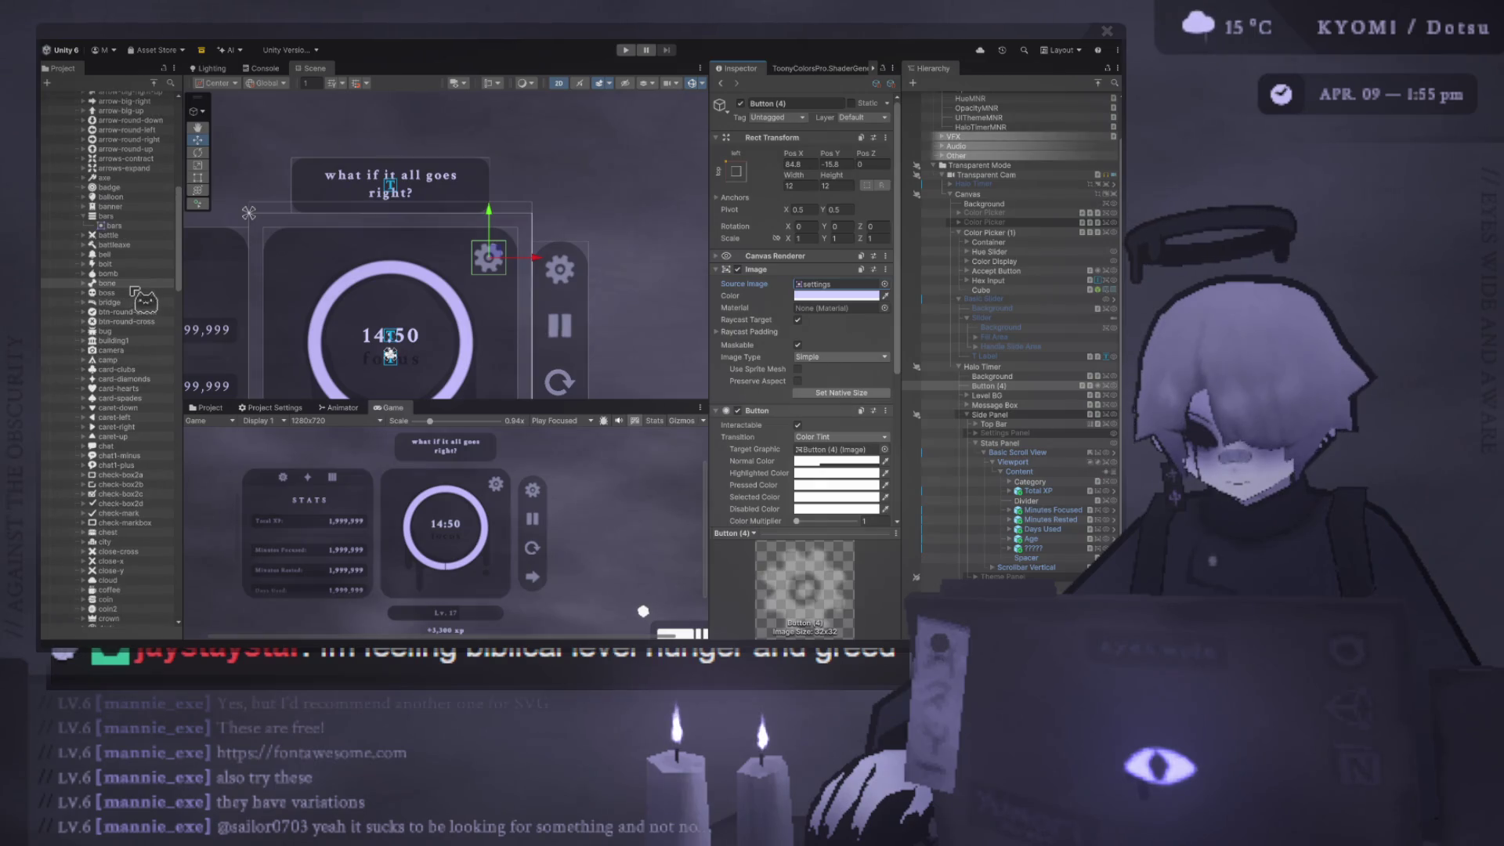
scroll(135, 291, "up", 3)
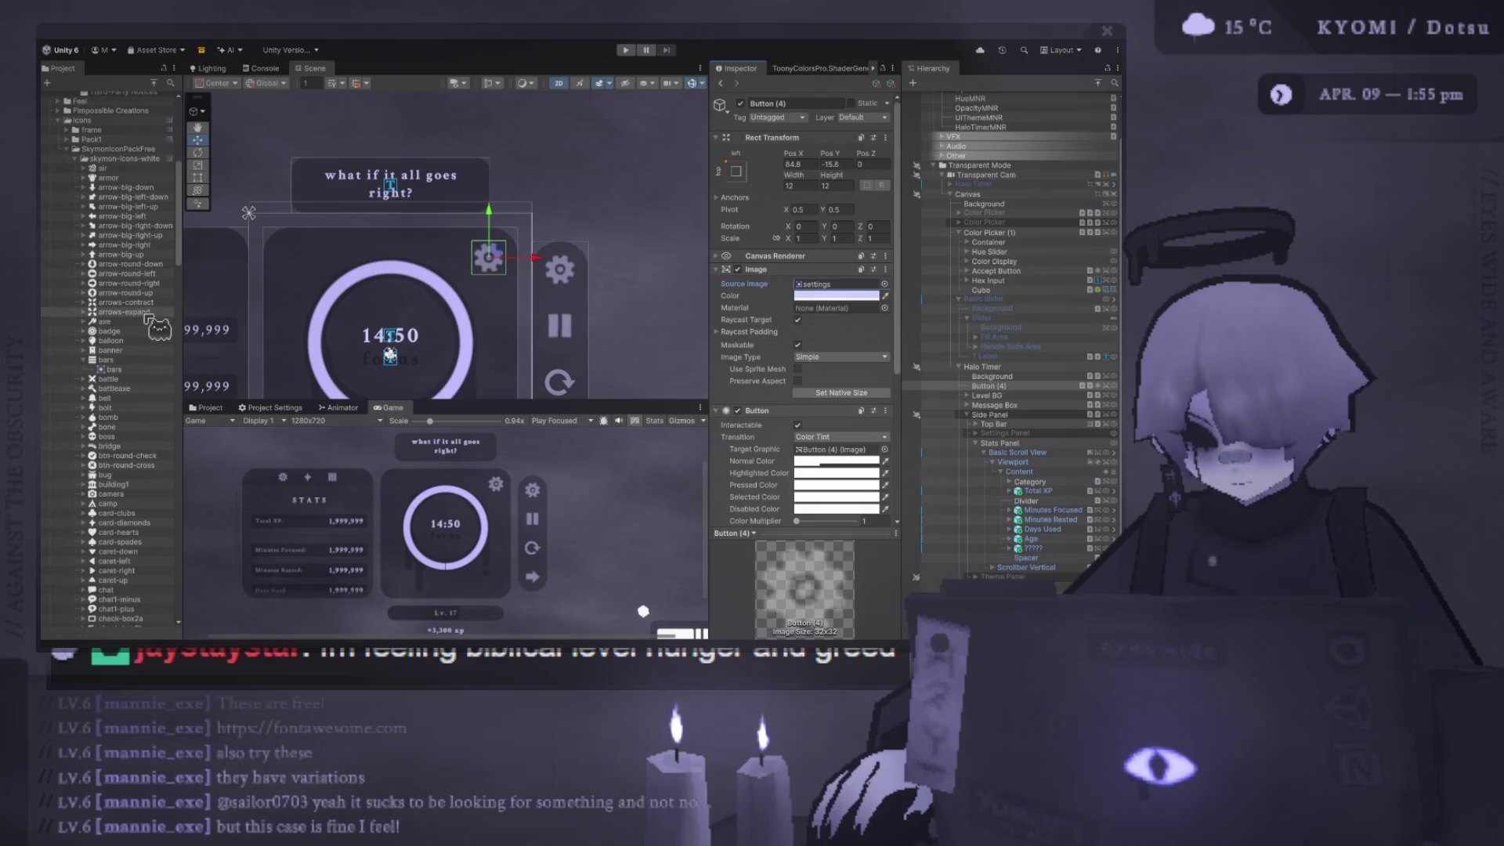
- Assign the arrows-expand sprite to Button (4) and lighten its image colour
left_click_drag(149, 317, 829, 288)
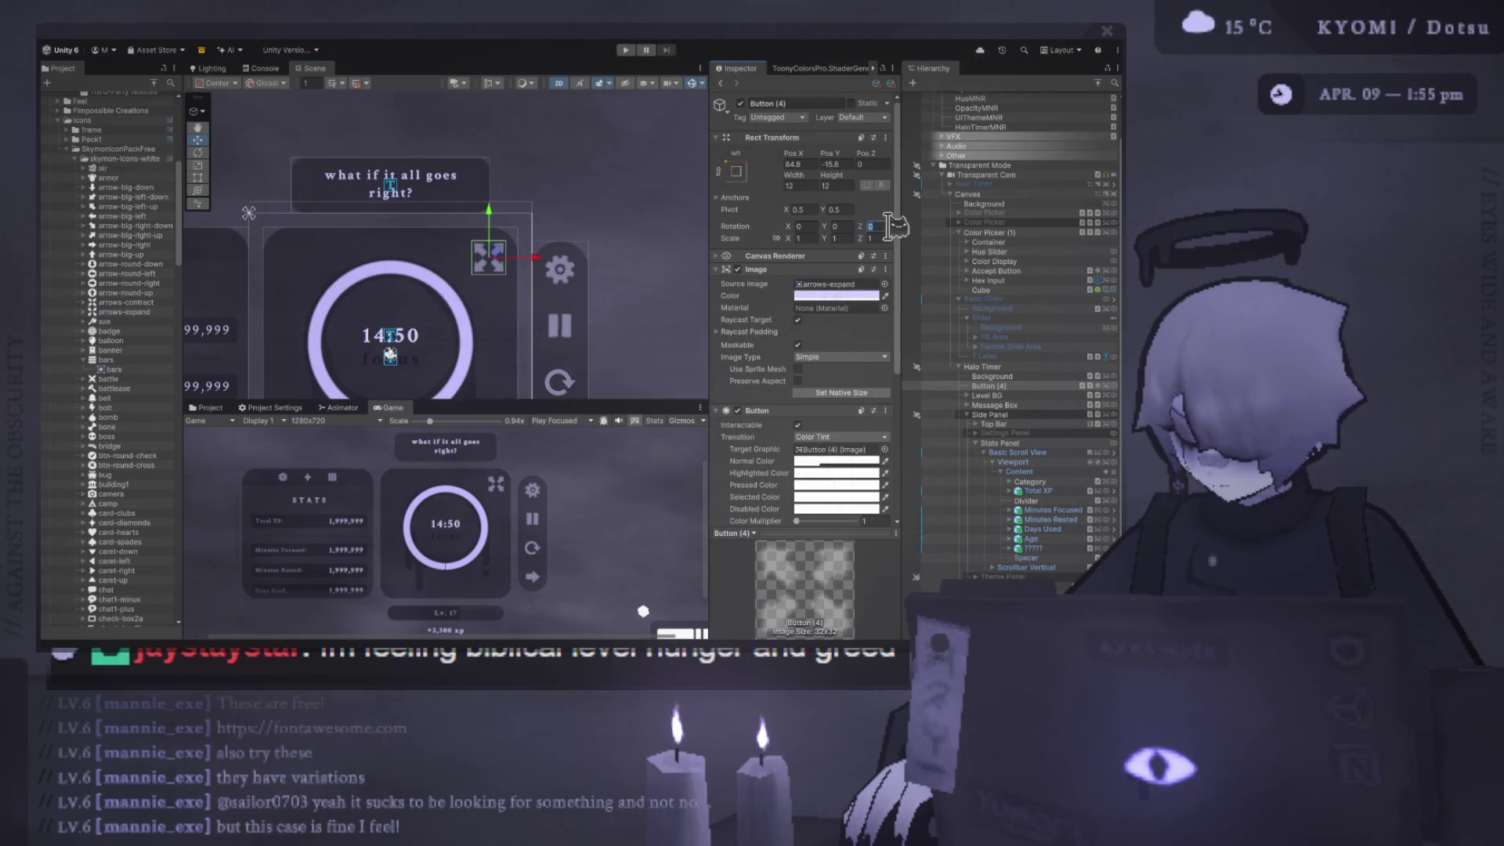
type("45")
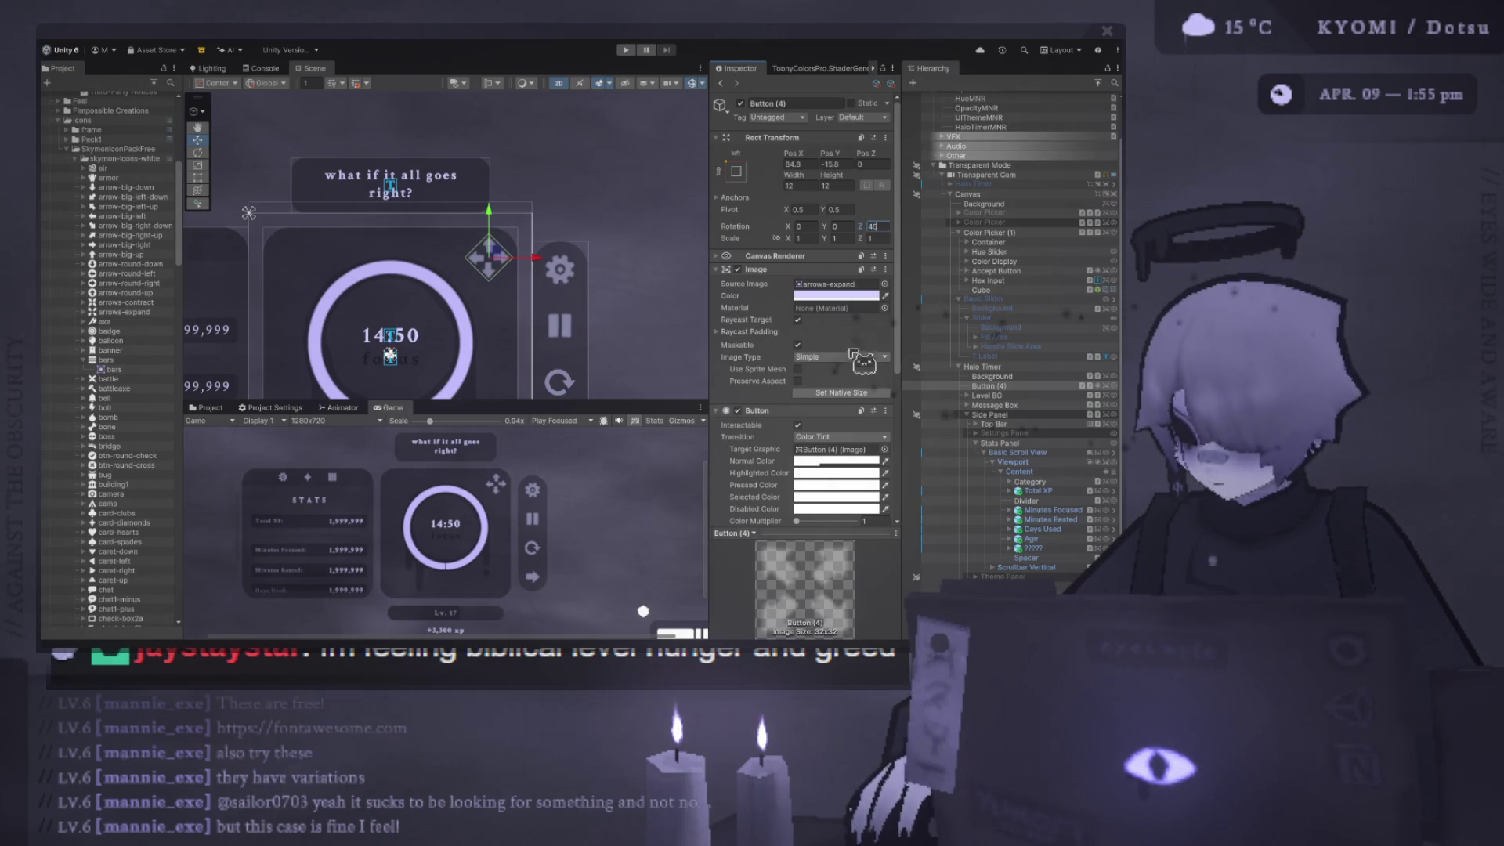
left_click(836, 295)
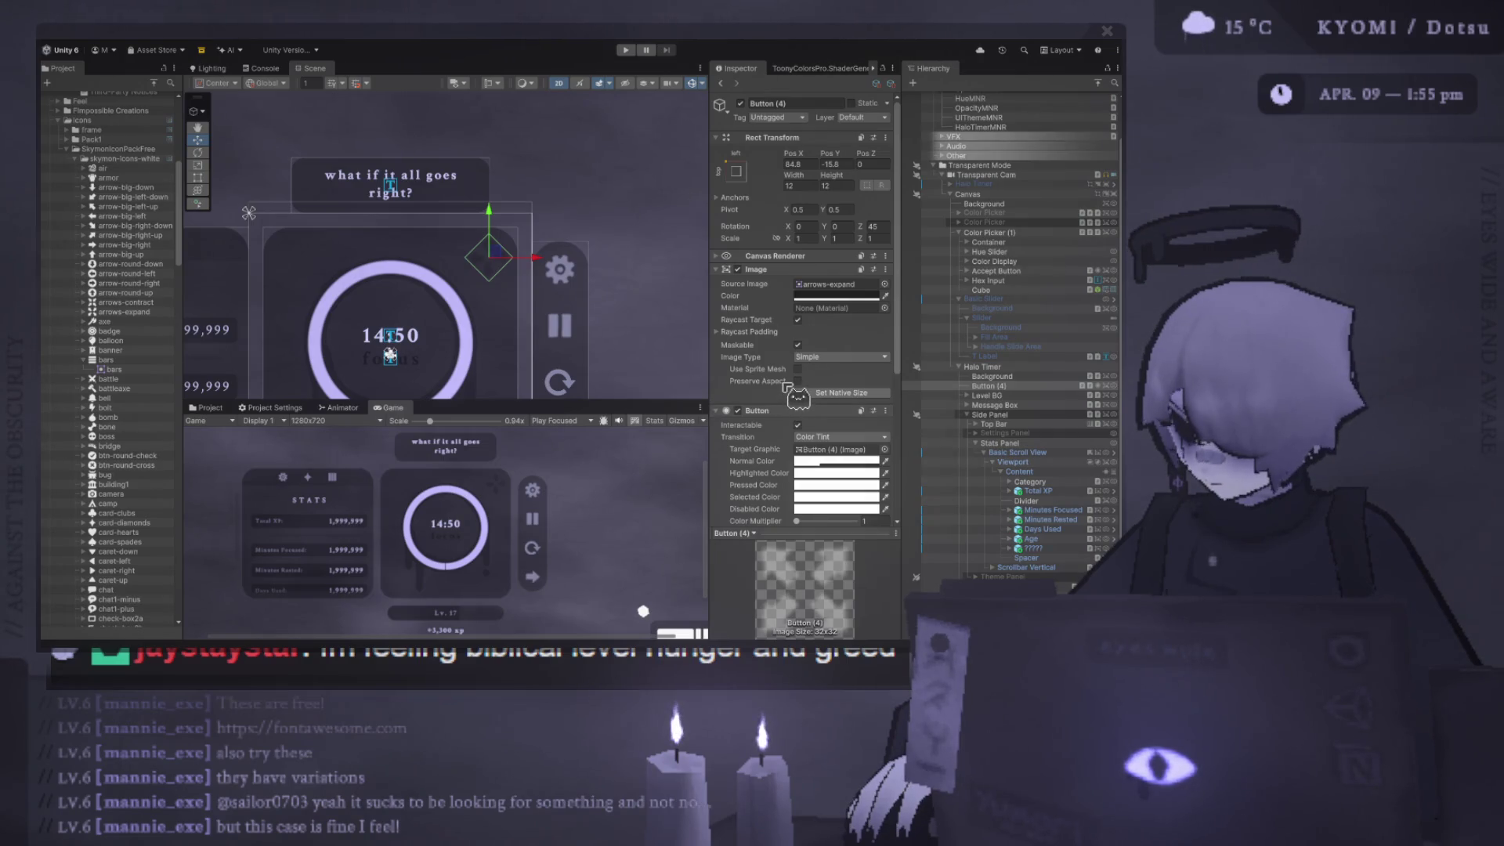
left_click(777, 295)
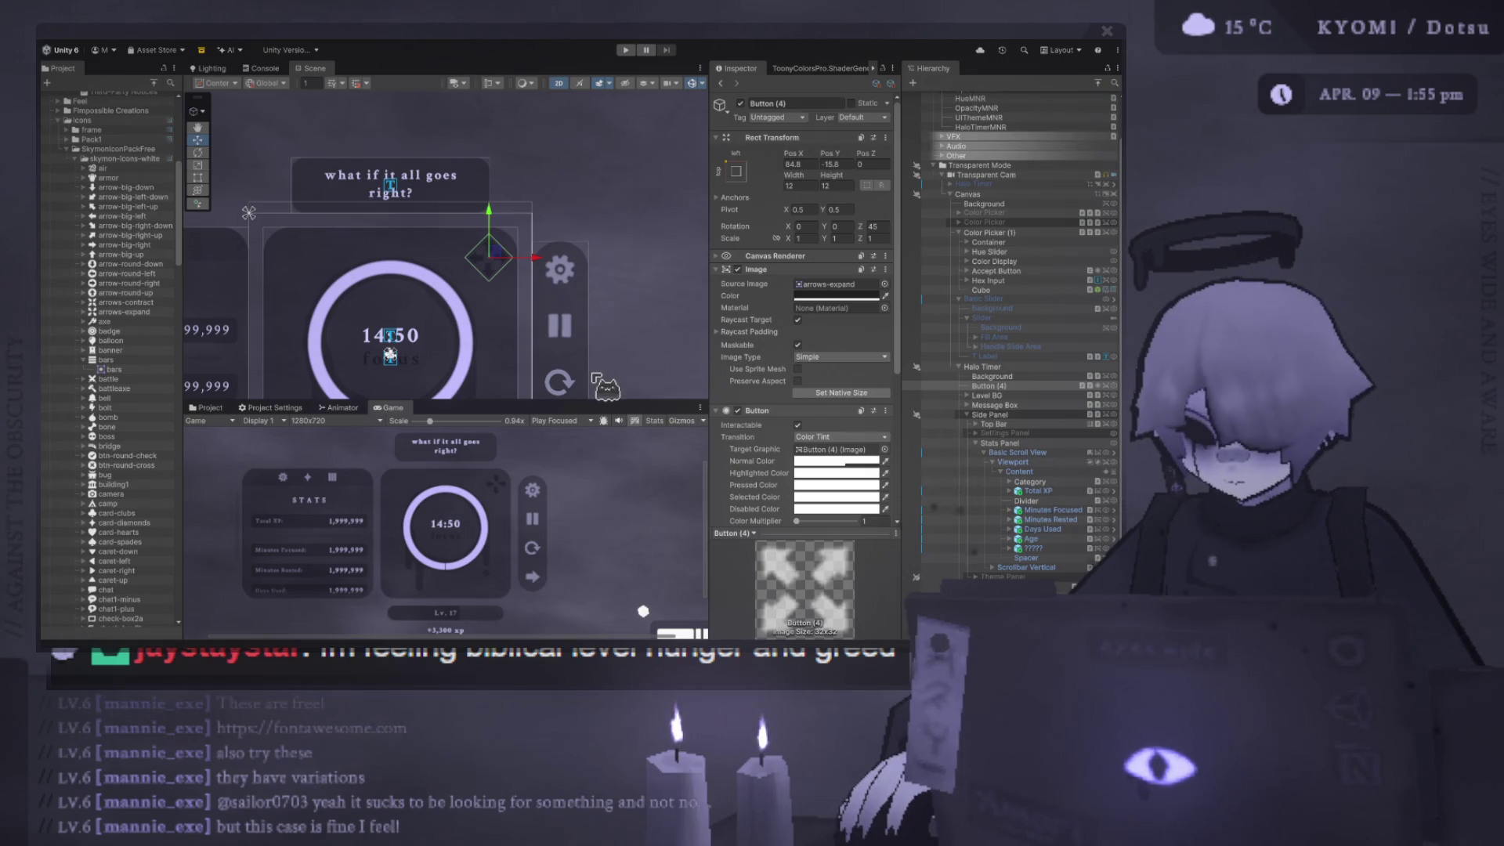
- Move Button (4) to about X 84.3, Y −15.1 at the card's top-right corner, keeping it 12×12
mouse_move(529, 256)
left_mouse_down()
mouse_move(501, 257)
mouse_move(522, 262)
left_mouse_up()
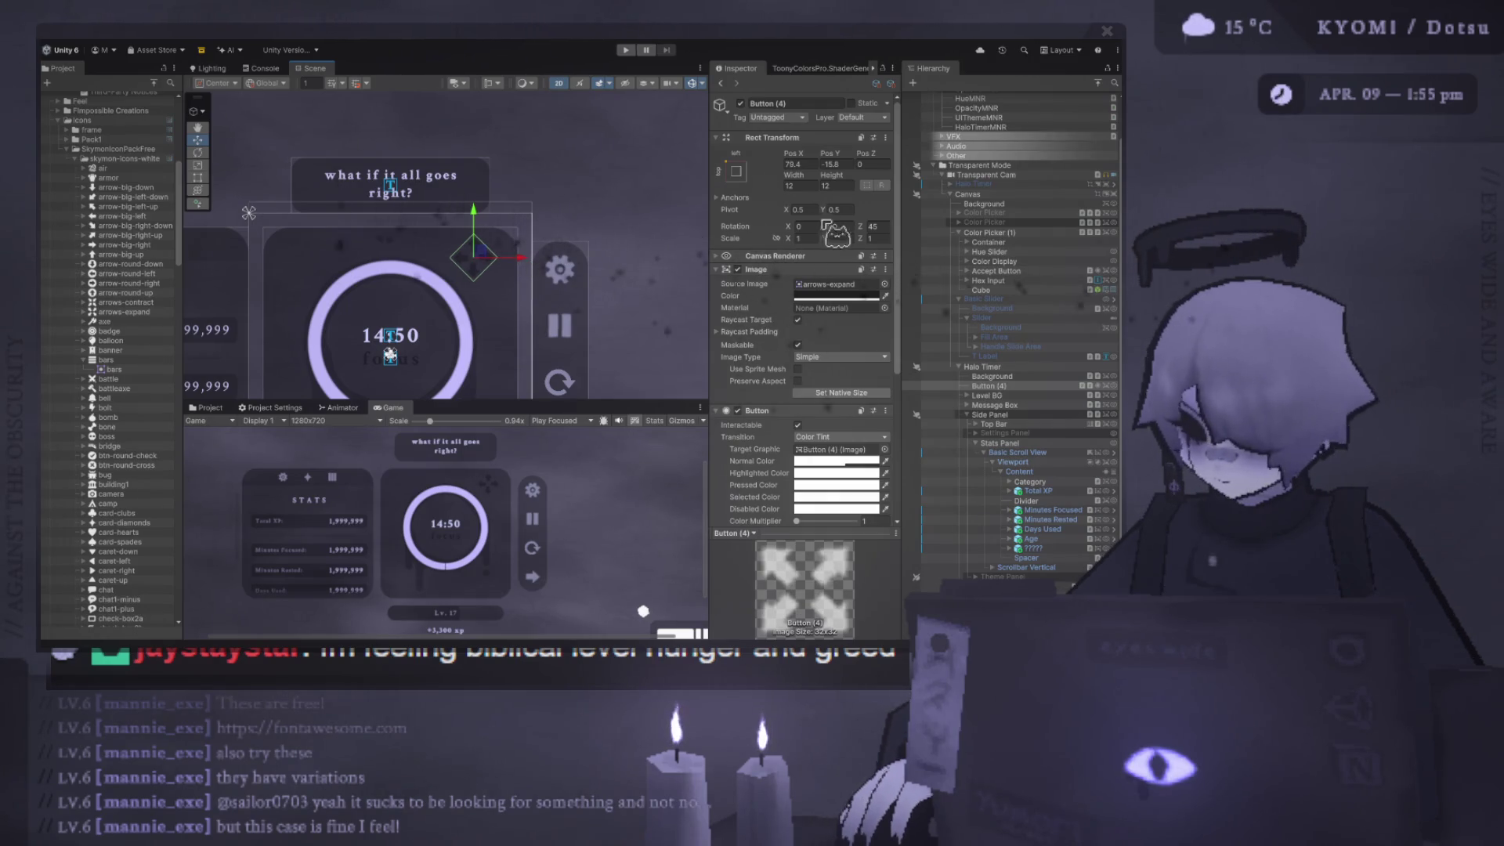
left_click_drag(833, 186, 844, 188)
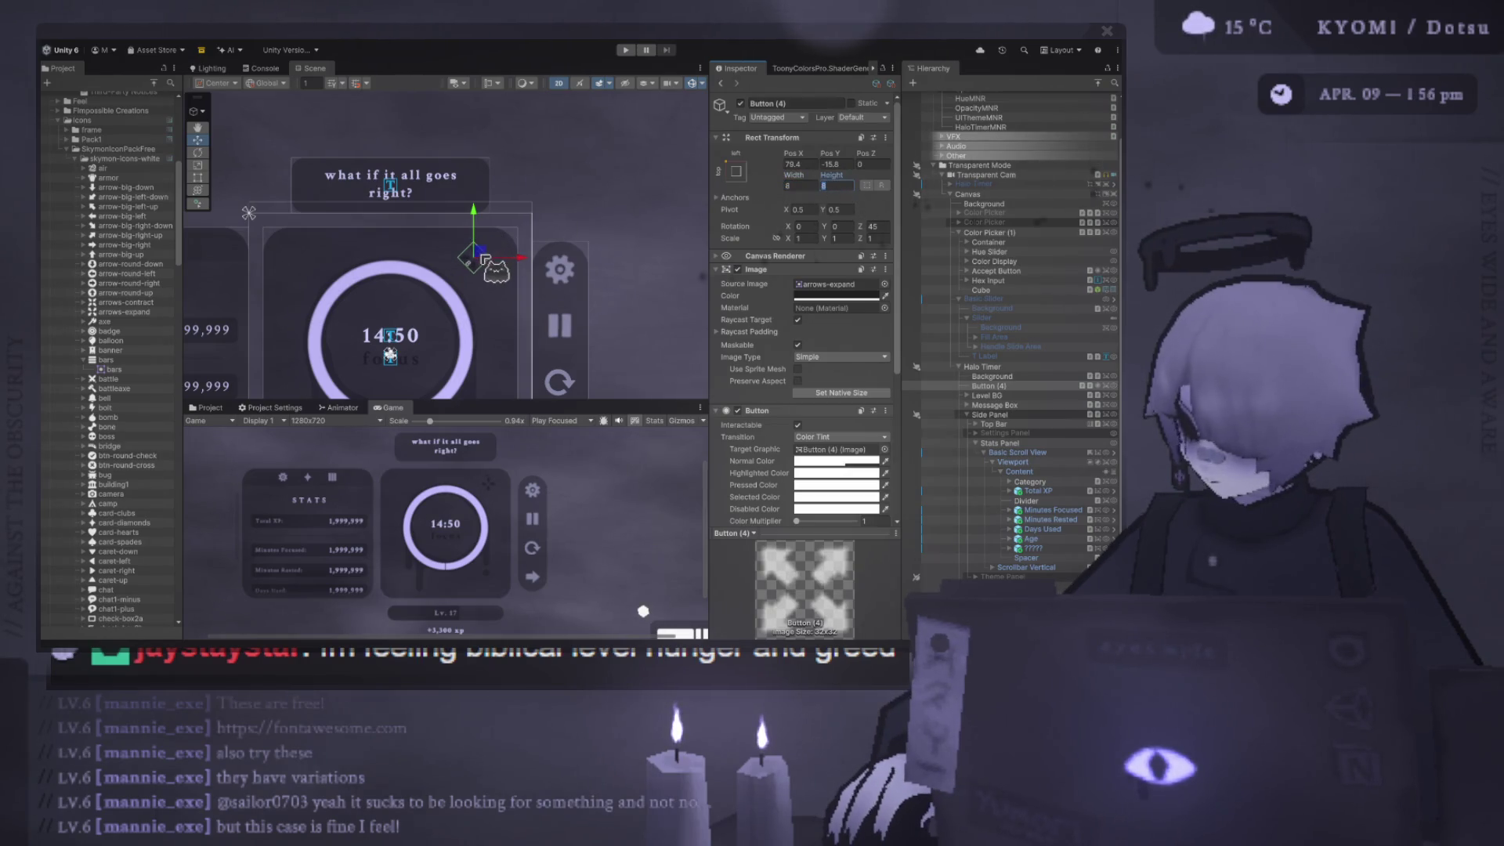
left_click_drag(478, 257, 477, 253)
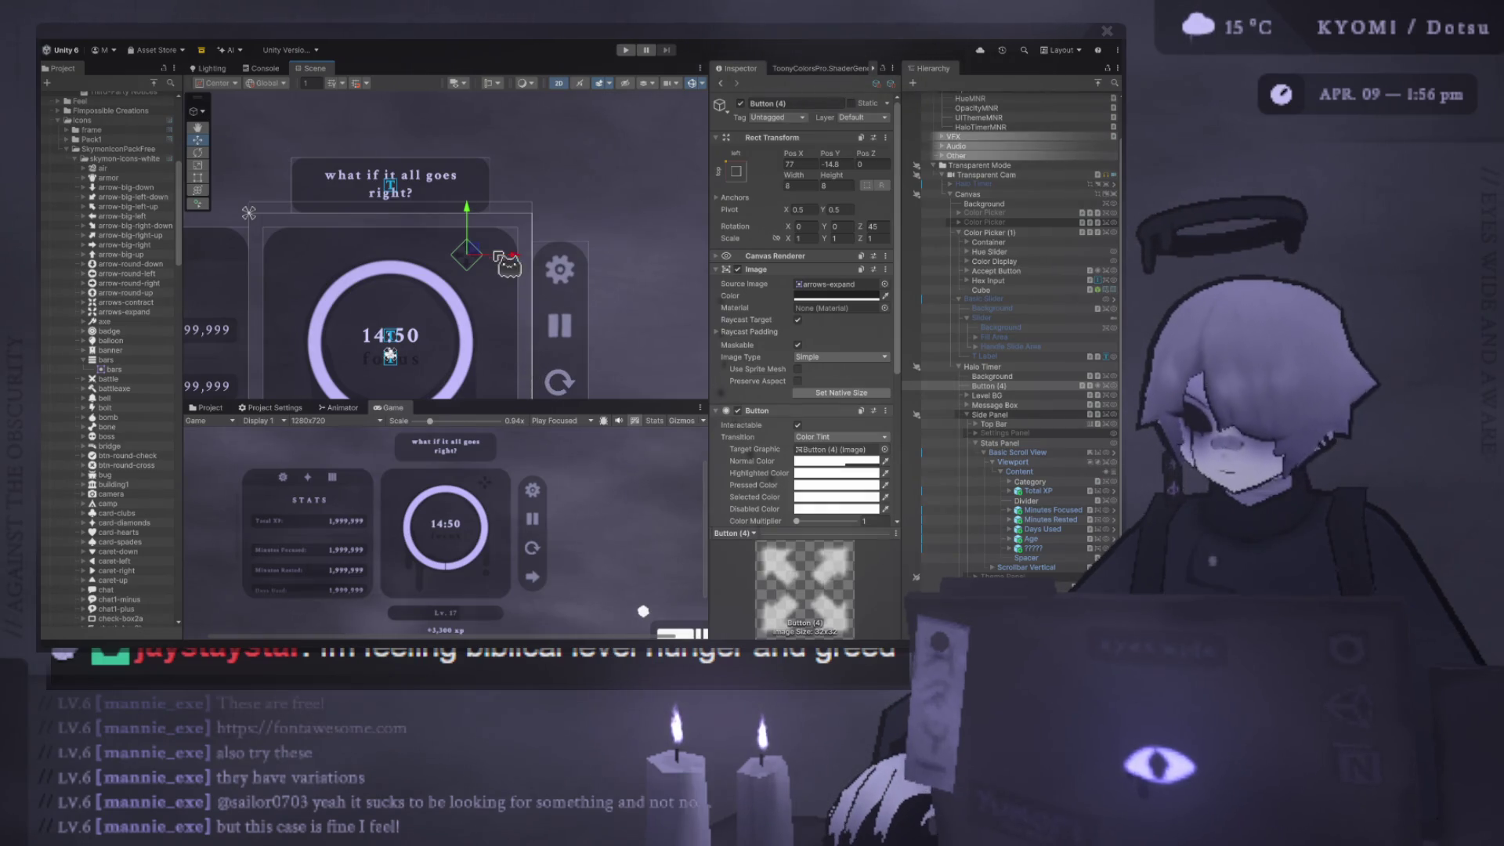
left_click_drag(503, 249, 497, 254)
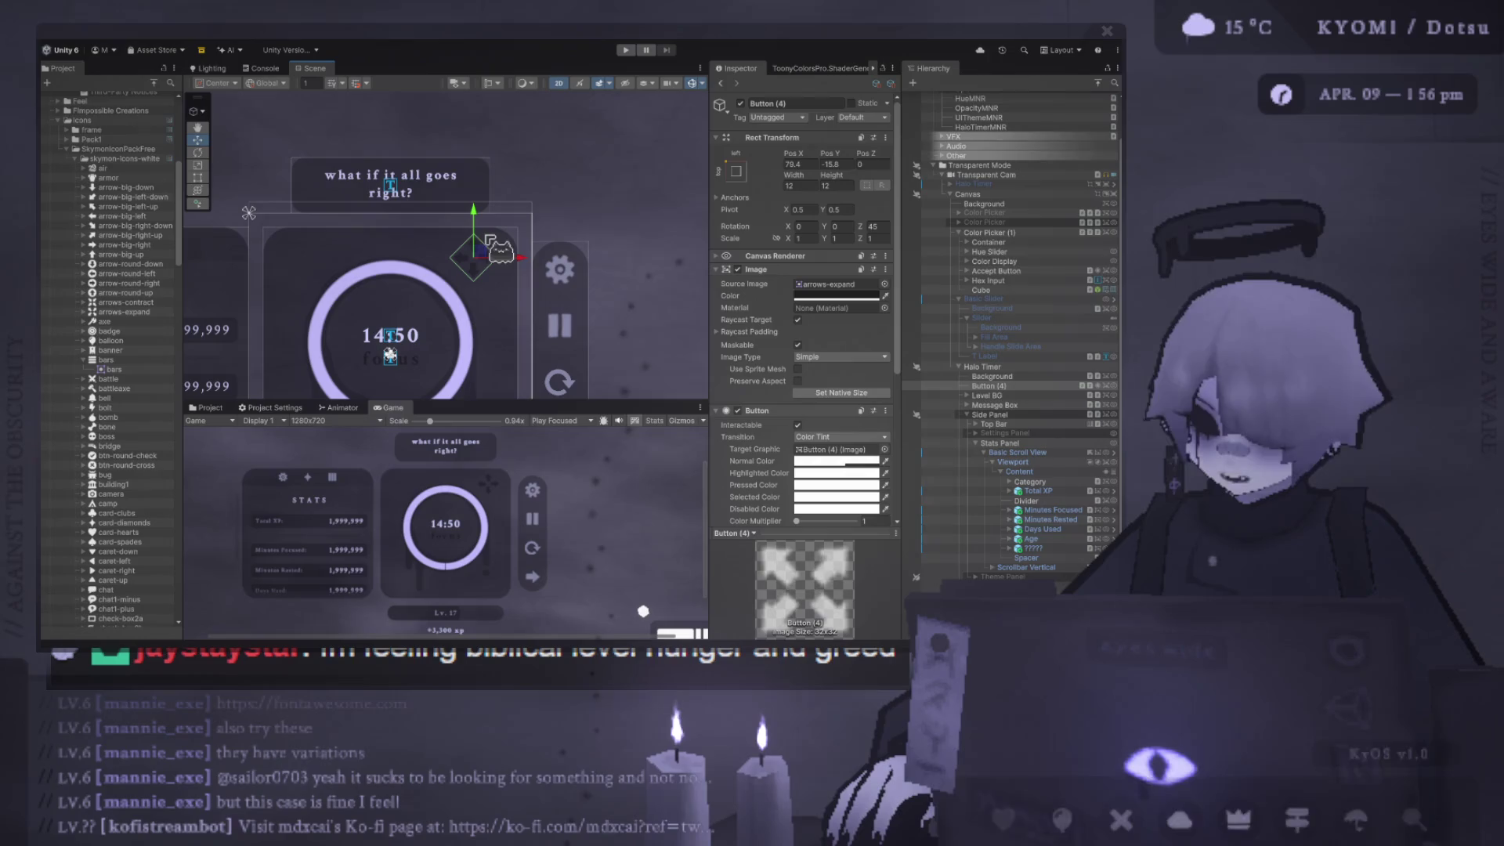
left_click_drag(489, 252, 505, 254)
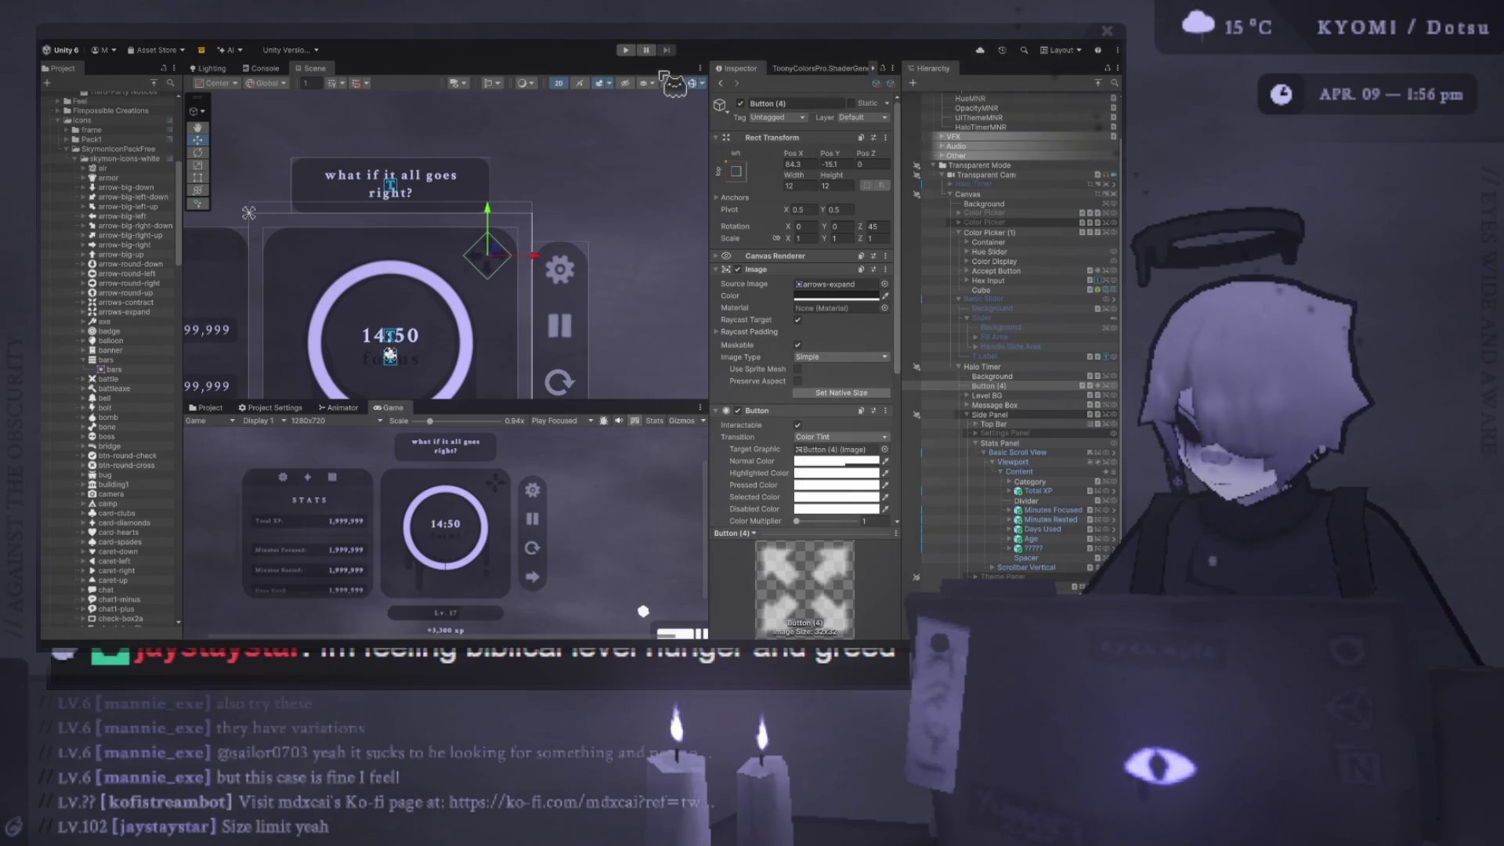
- Apply the Circle image to the small button, then inspect the Halo BG and Background objects
key("ctrl+z")
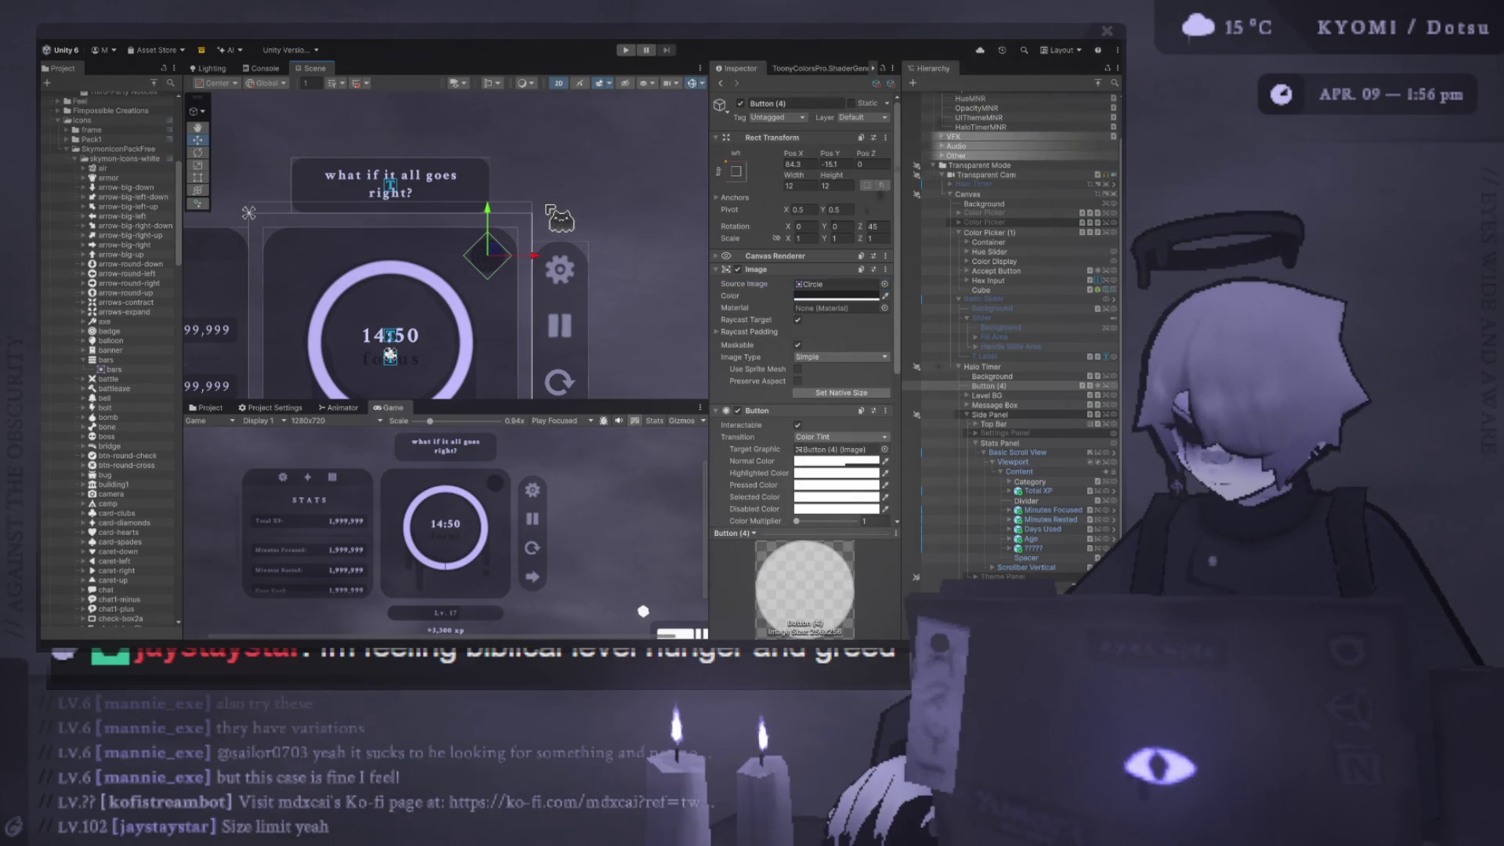
left_click(517, 329)
left_click(491, 259)
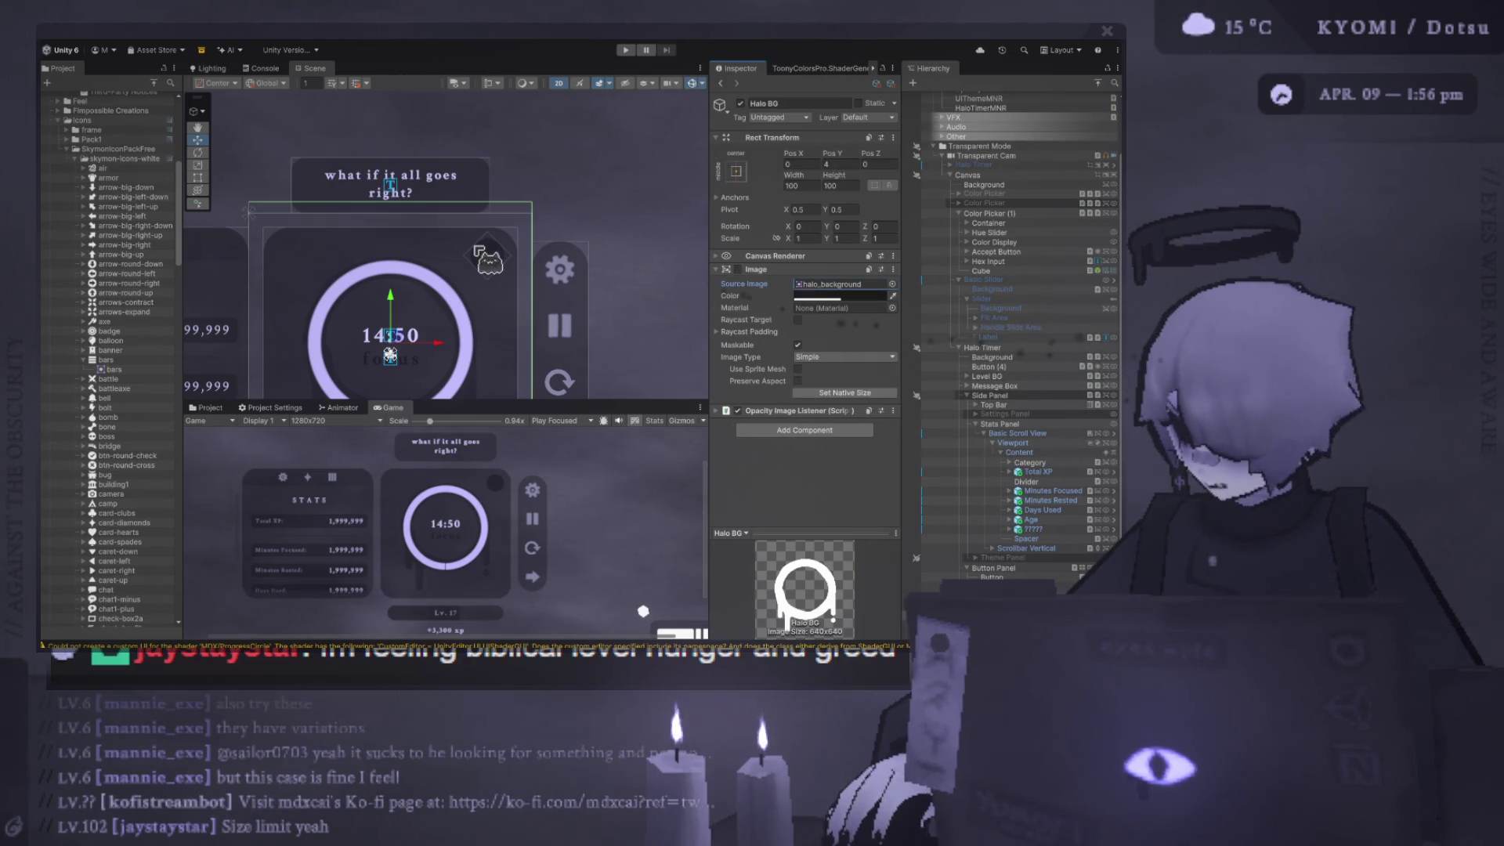
left_click(487, 257)
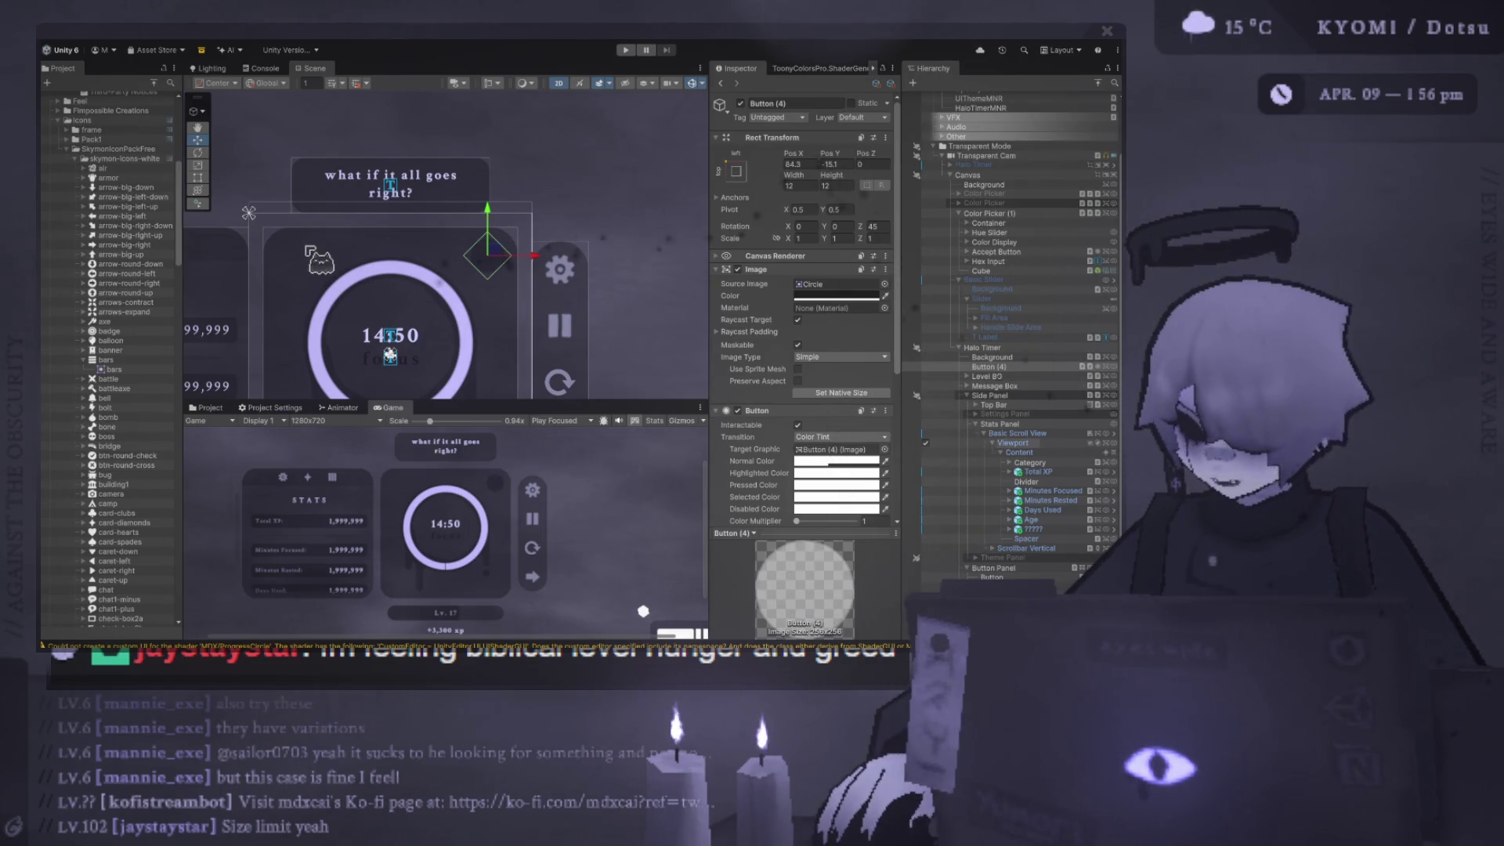
left_click(305, 251)
scroll(618, 235, "down", 3)
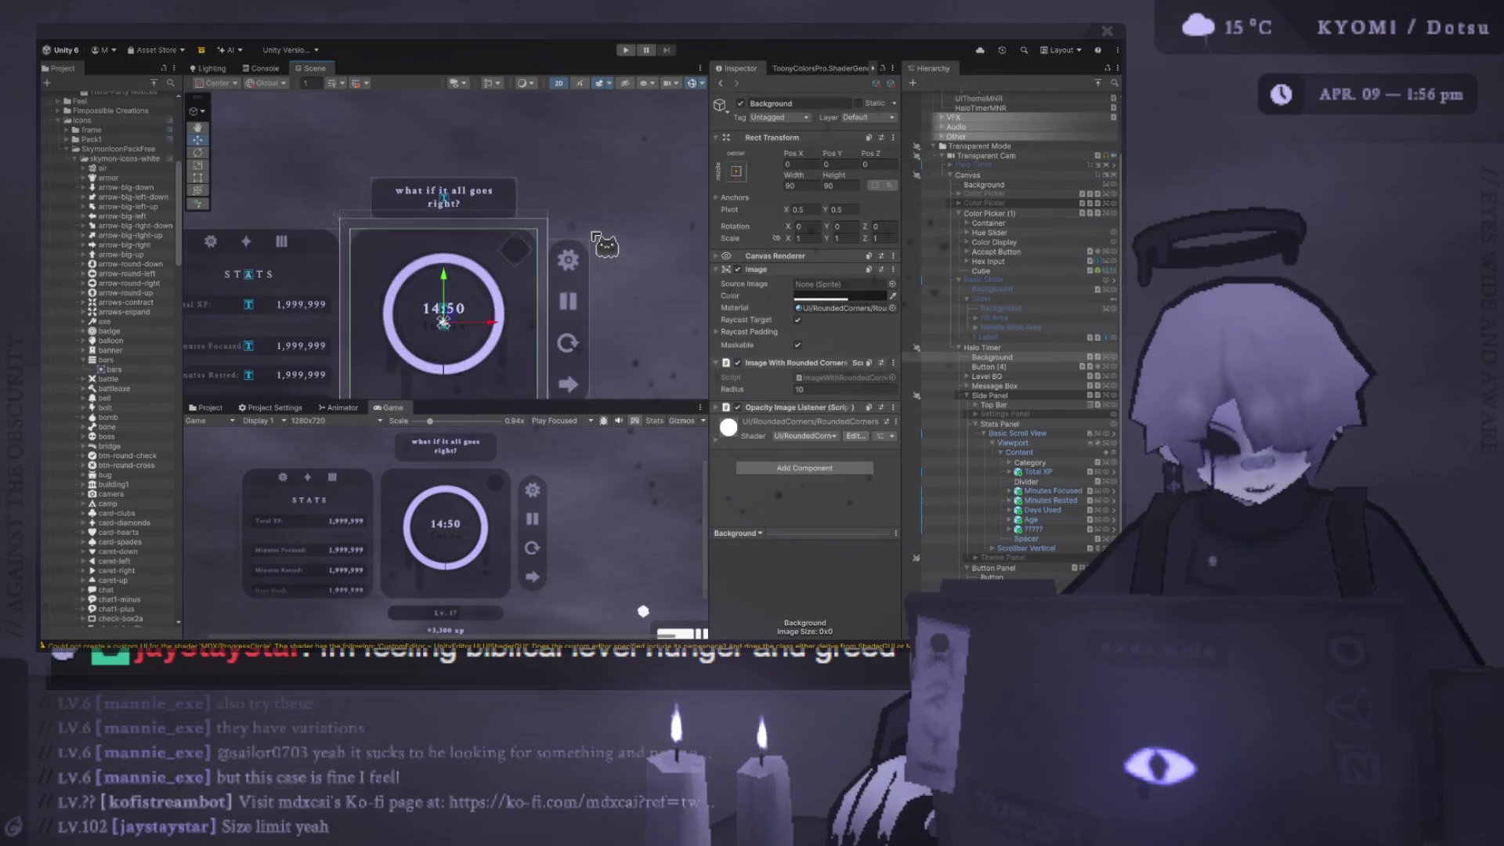
left_click(629, 49)
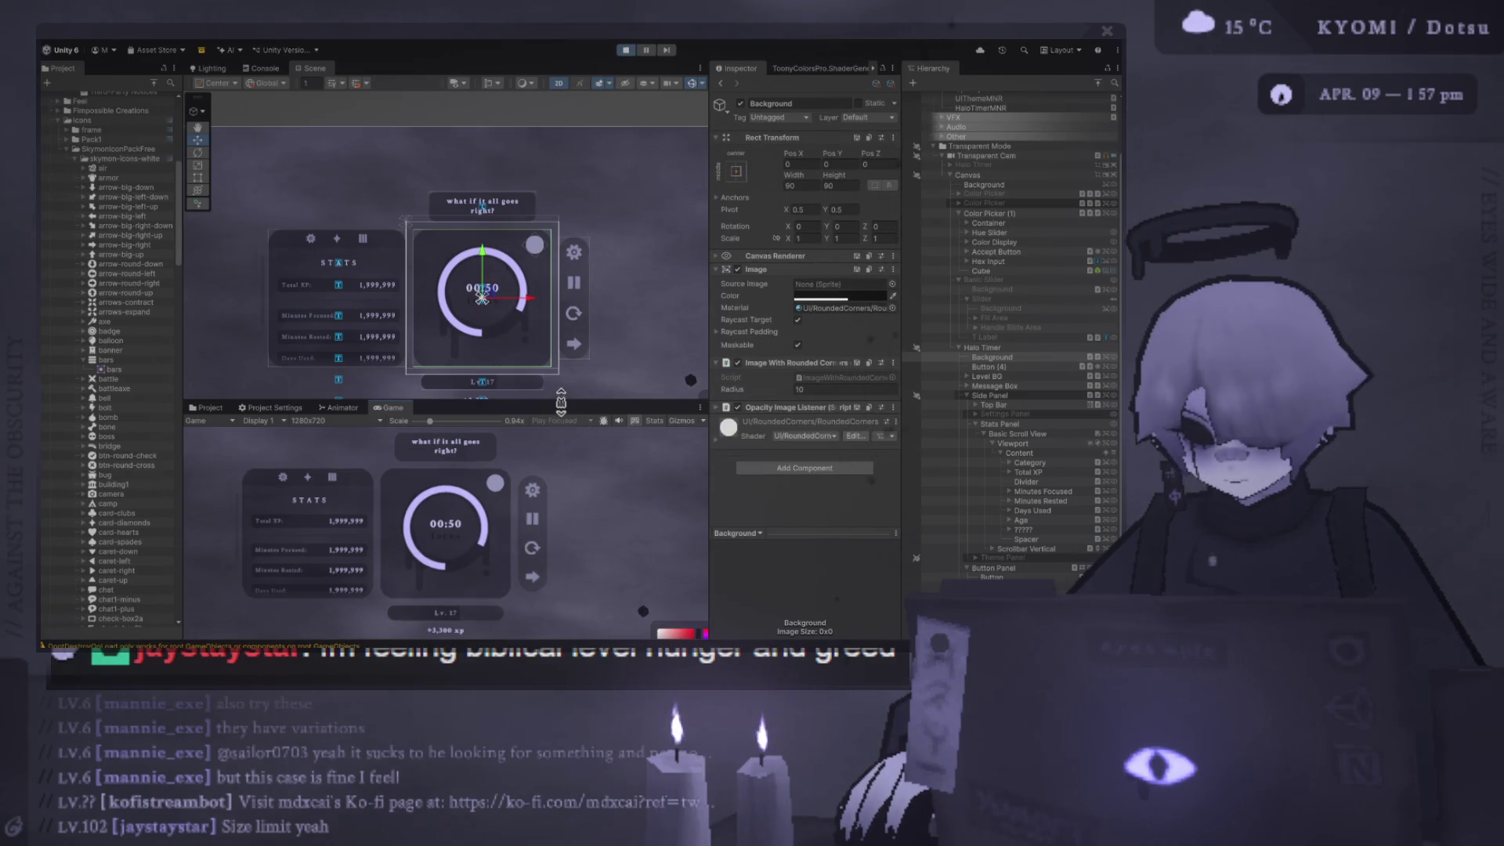
left_click_drag(560, 402, 561, 238)
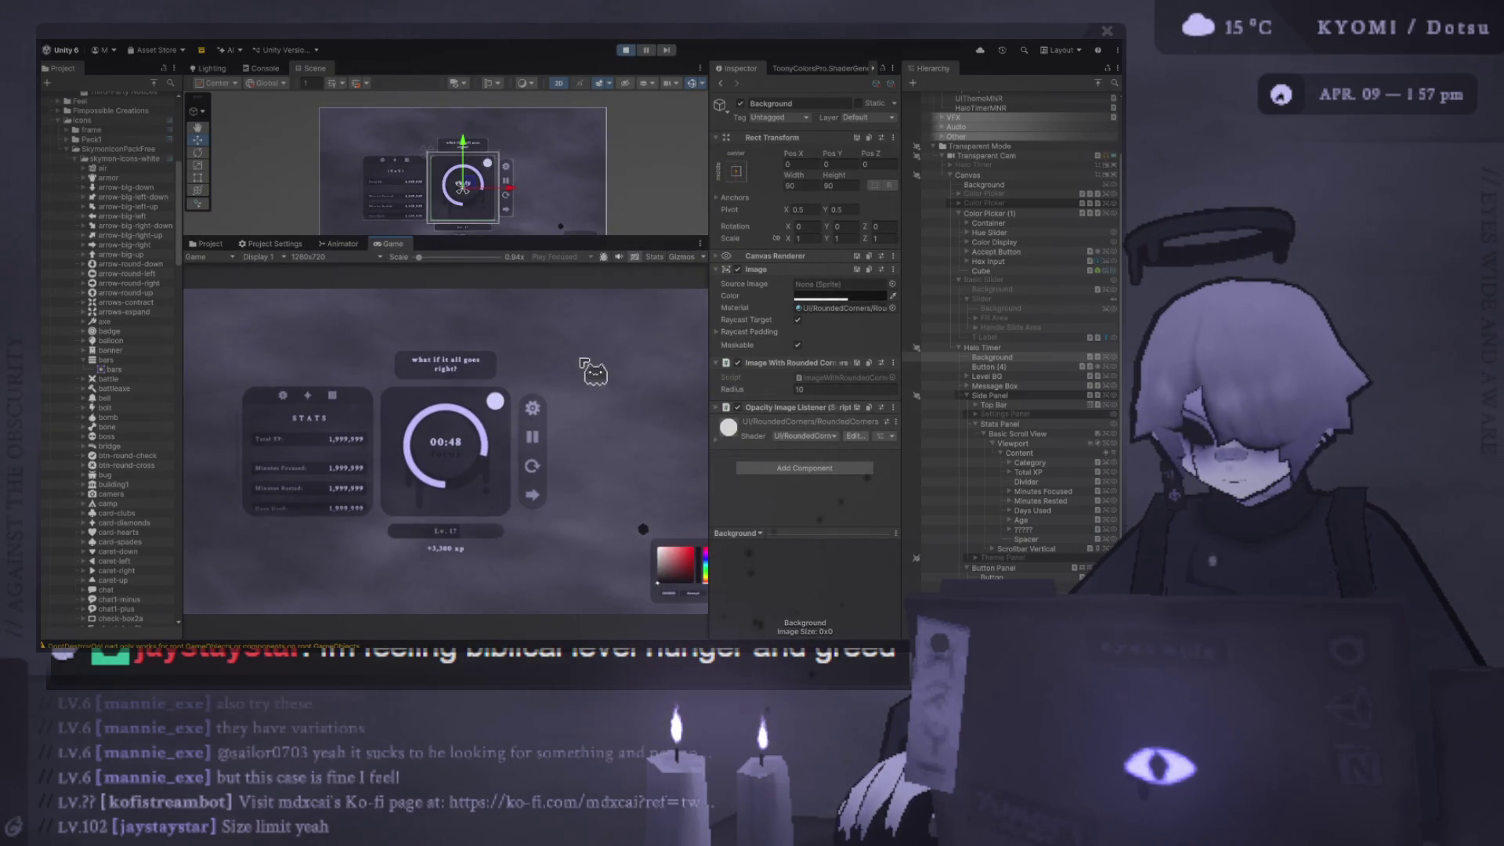
left_click(625, 49)
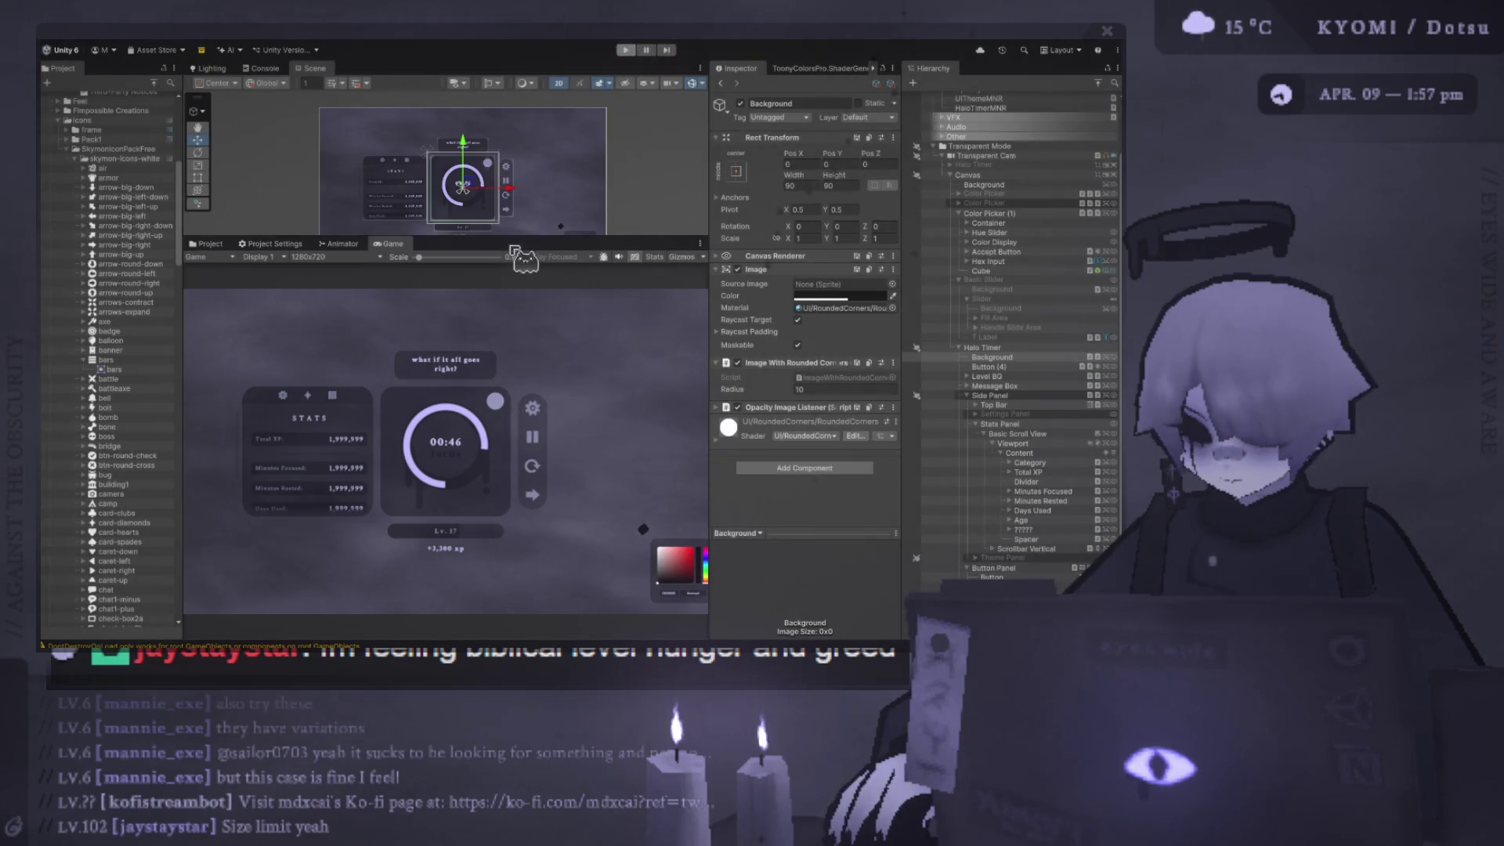
left_click_drag(524, 243, 509, 453)
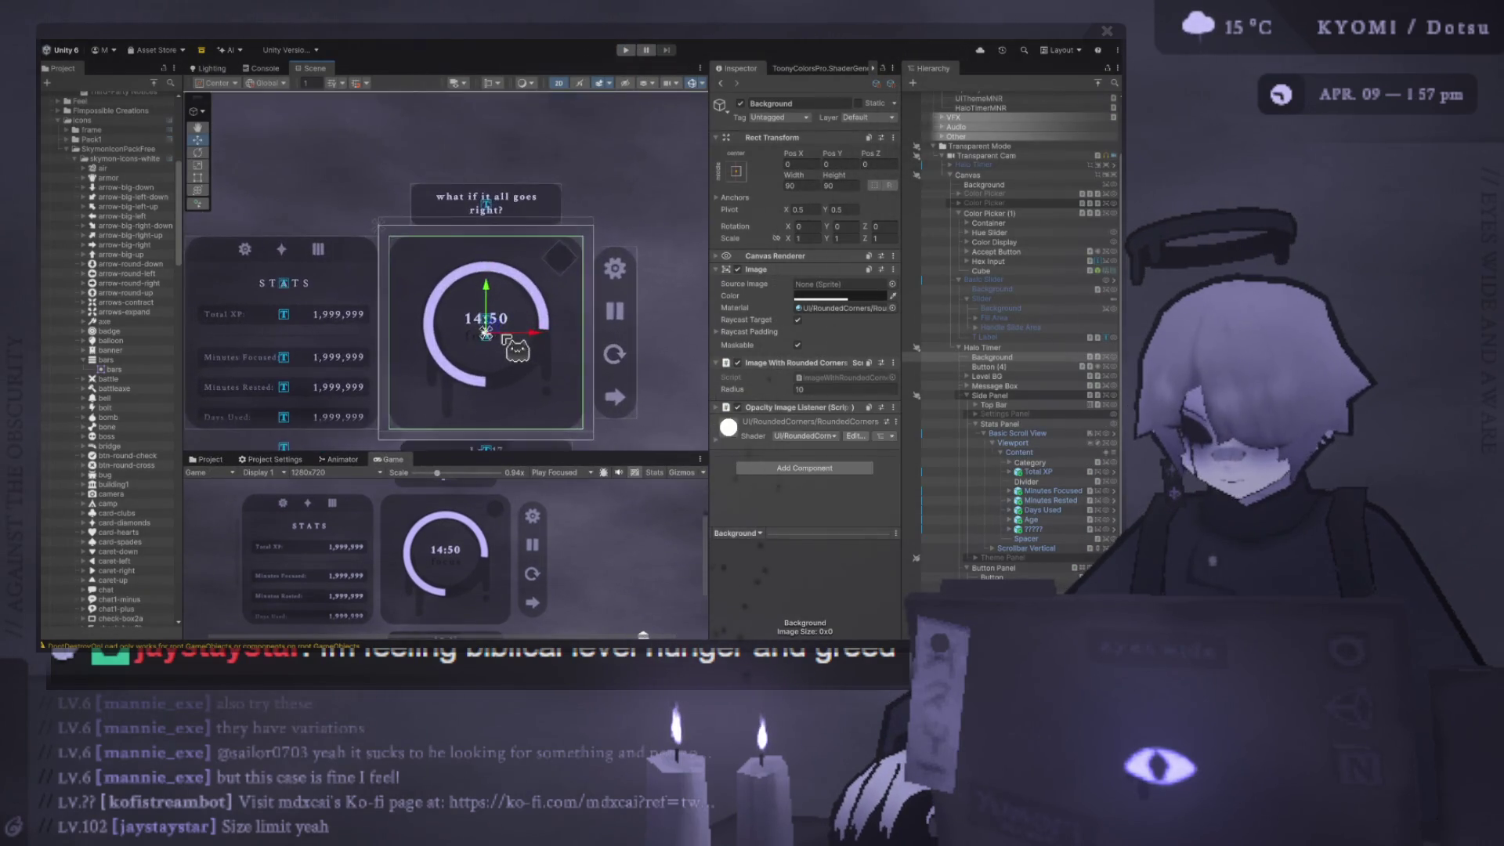
scroll(515, 350, "up", 2)
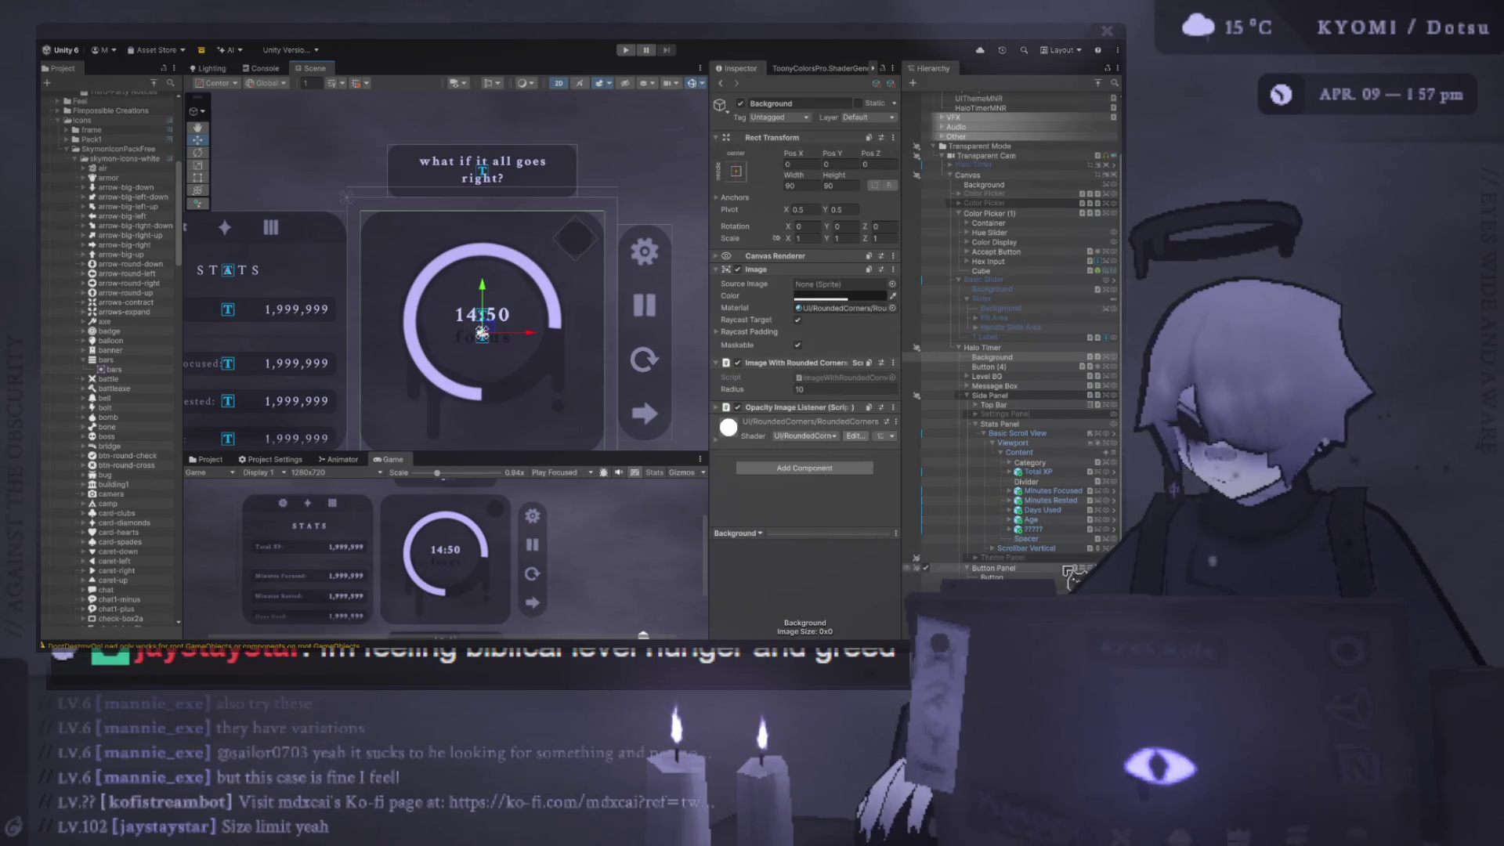
- Check Halo Timer, Background and Button (4), then run Play mode until the timer reaches 00:48
left_click(1014, 348)
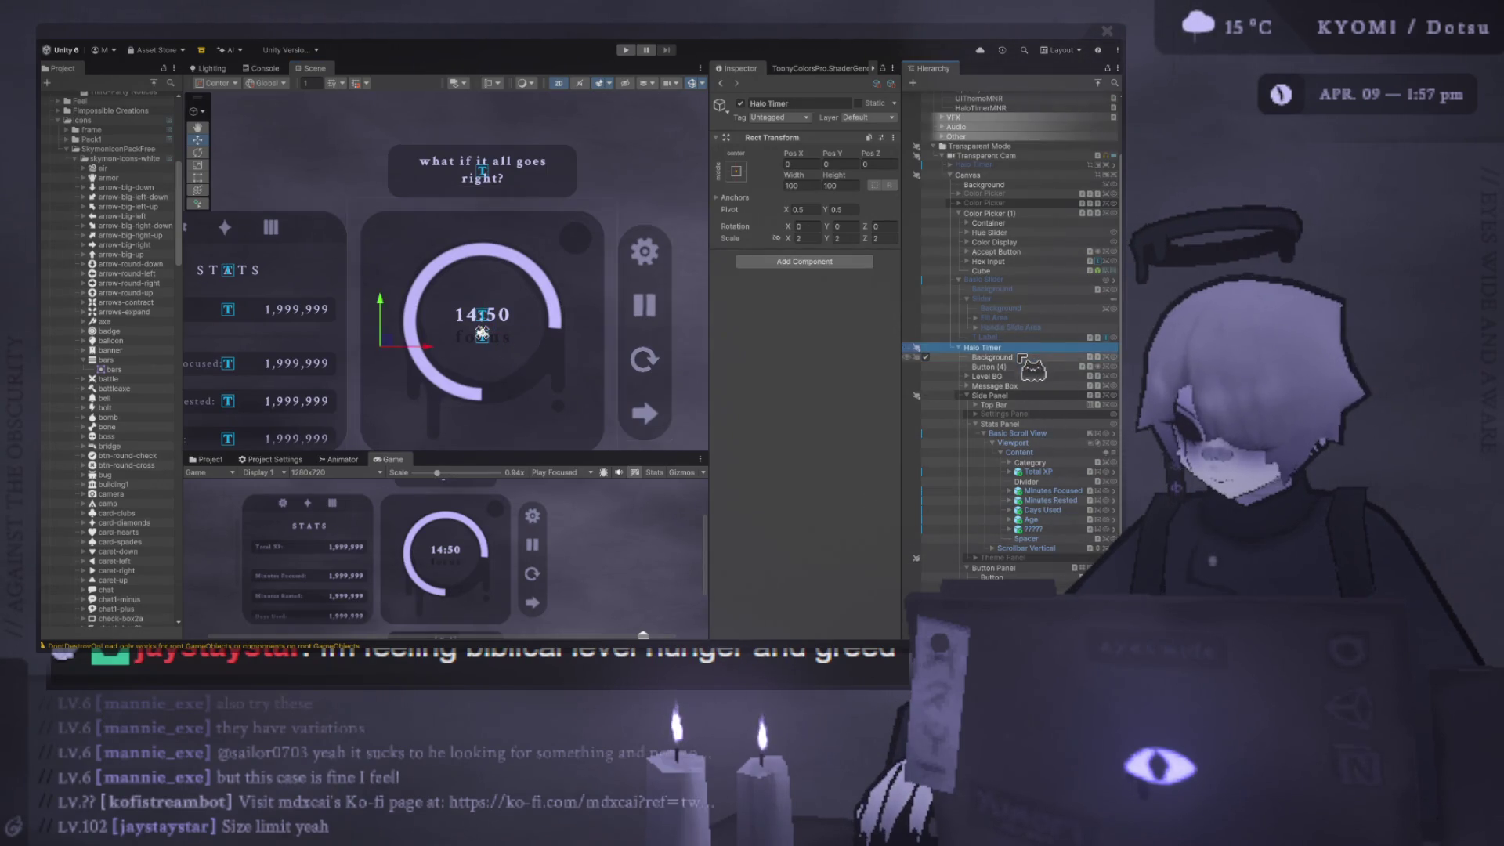
left_click(992, 357)
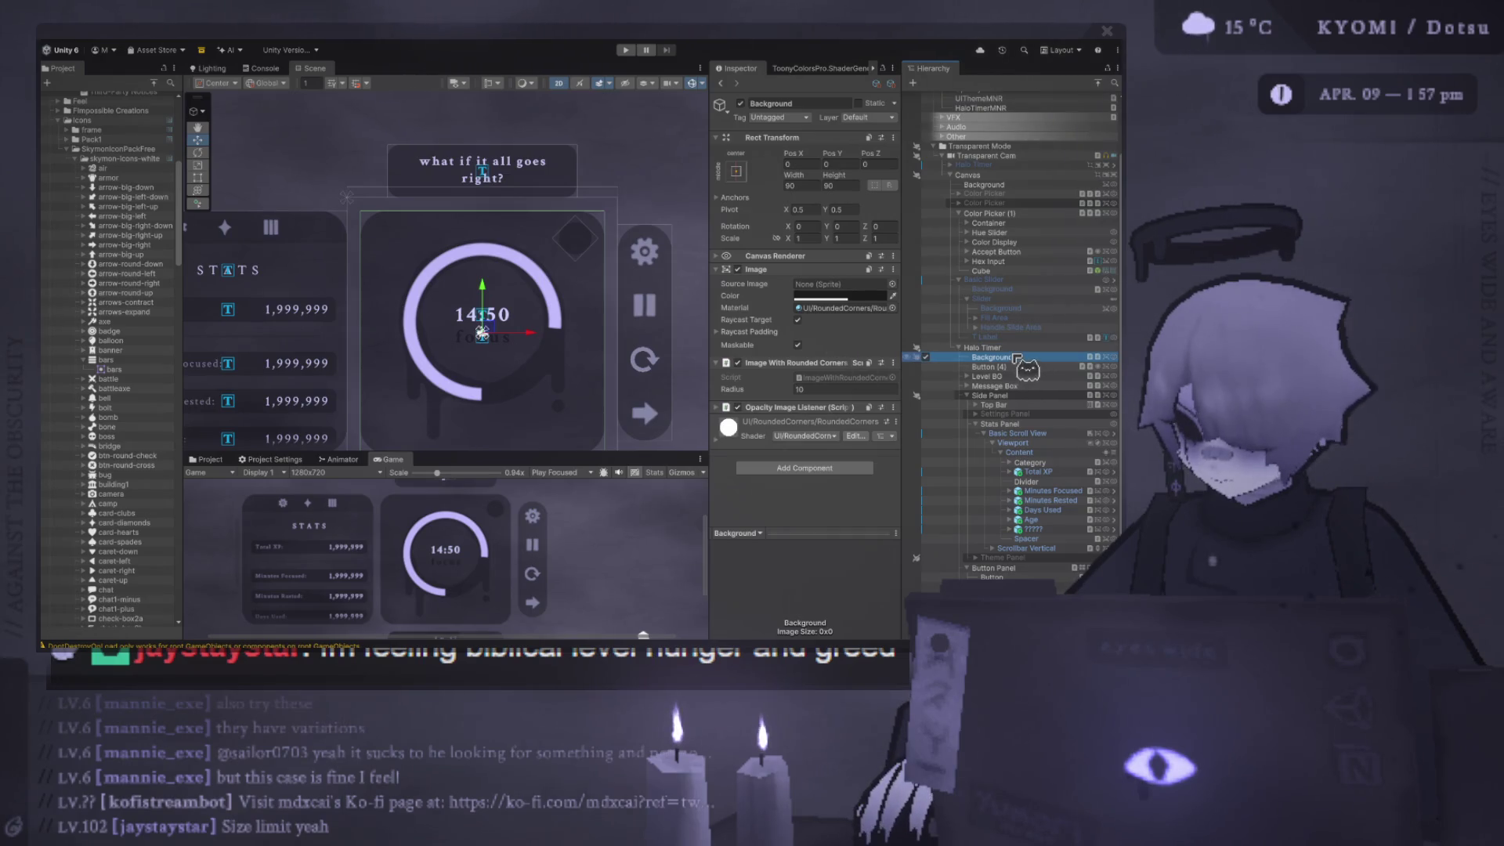
left_click(998, 366)
scroll(848, 339, "down", 5)
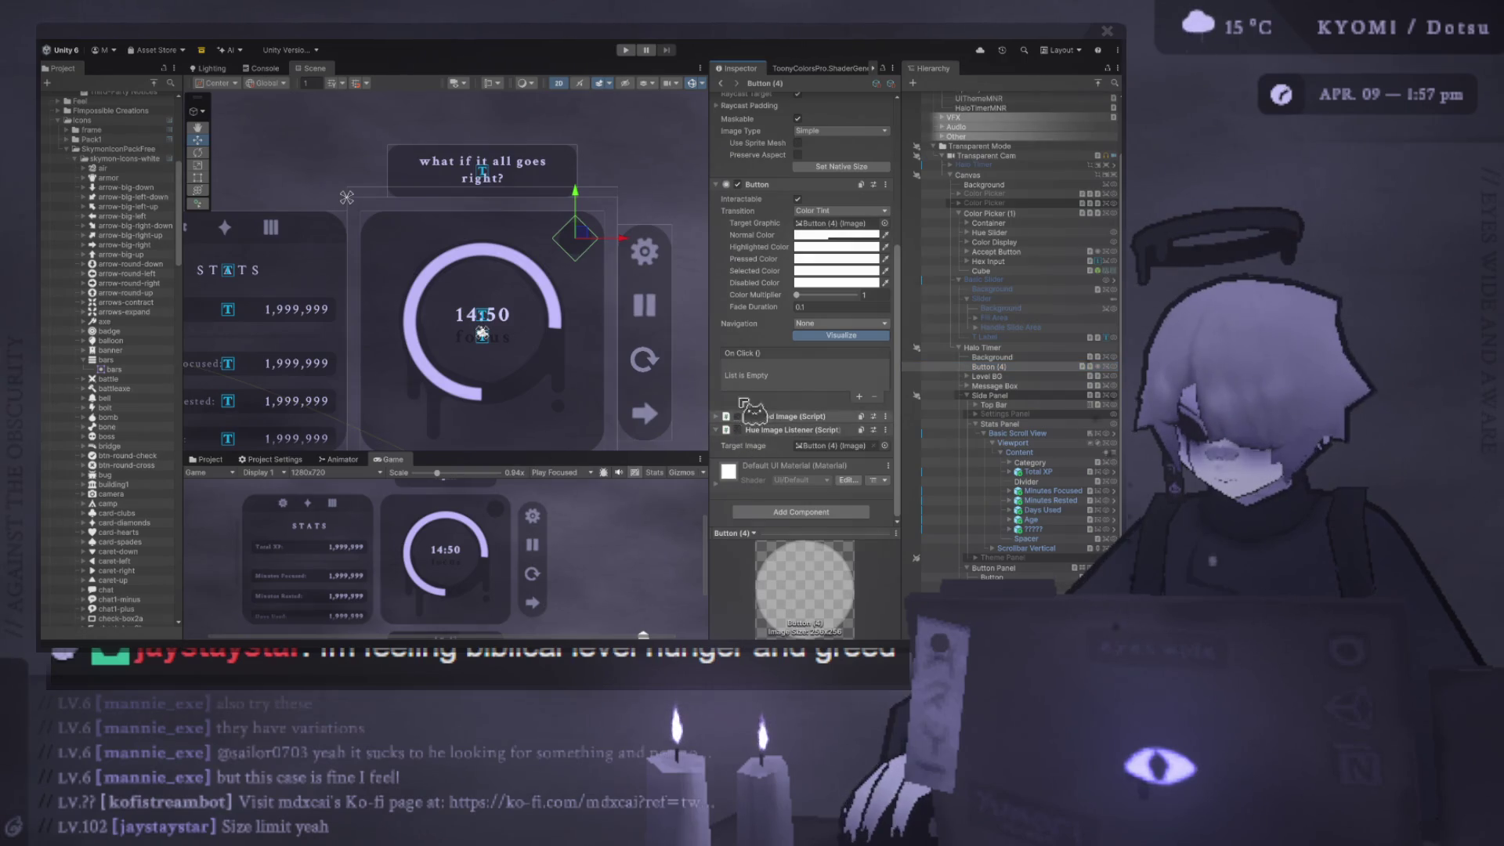
key("ctrl+p")
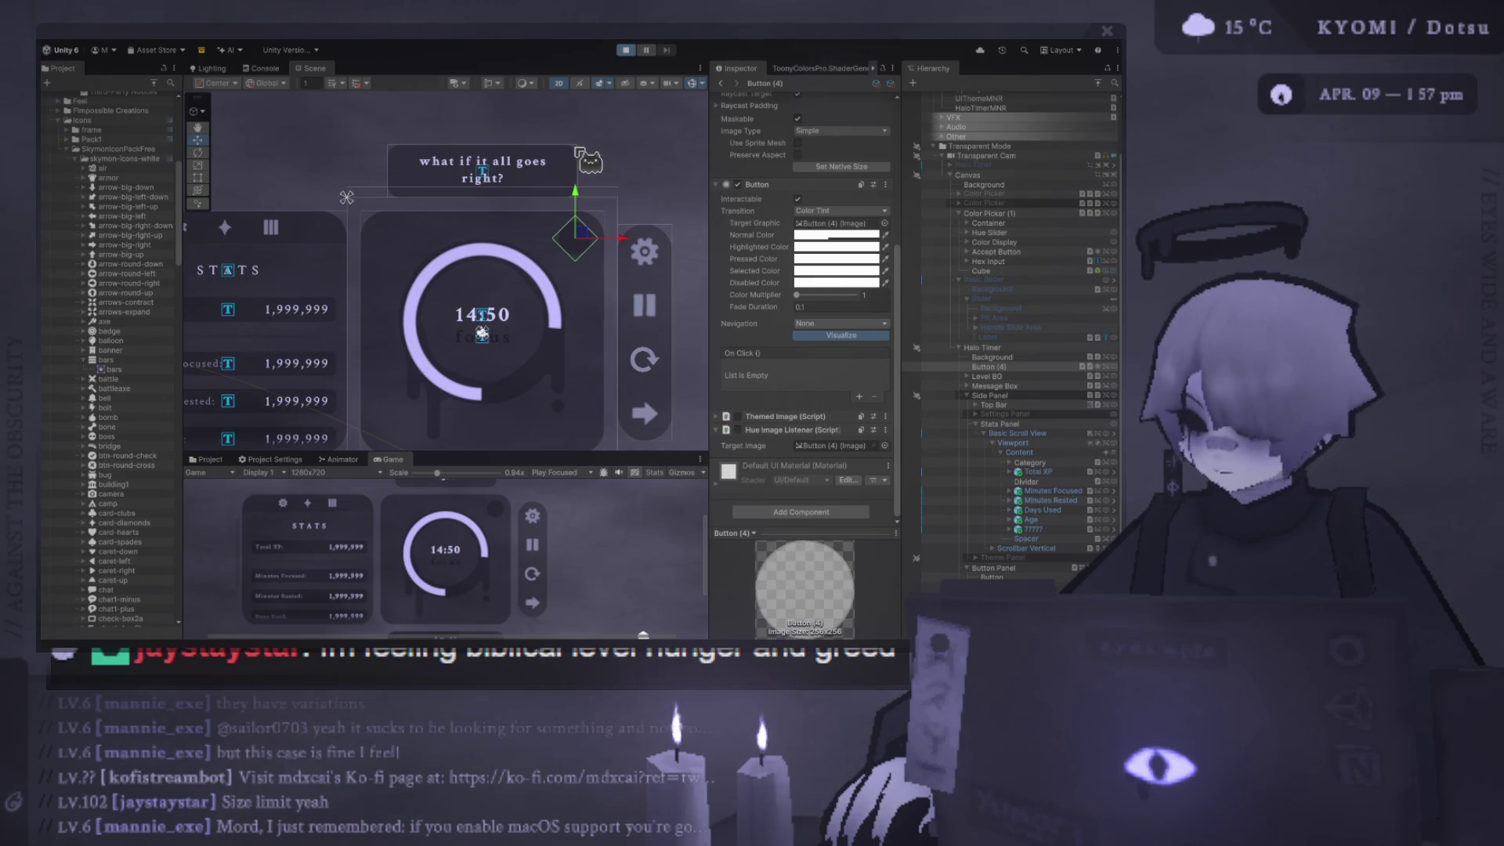
key("ctrl+p")
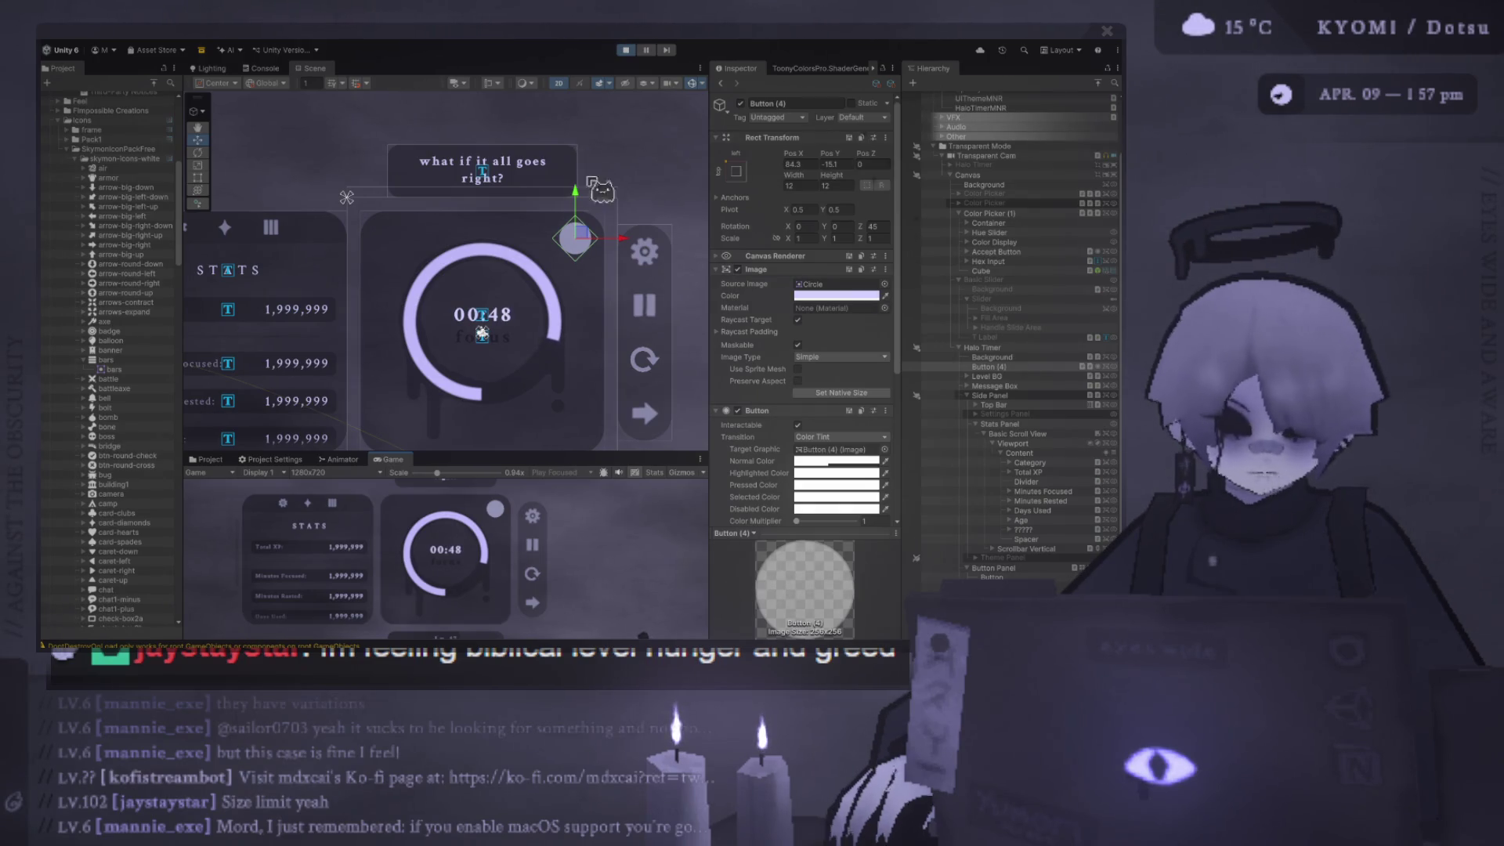
- Stop Play mode, remove the Themed Image script from the circle button, and replay the scene
left_click_drag(561, 452, 561, 235)
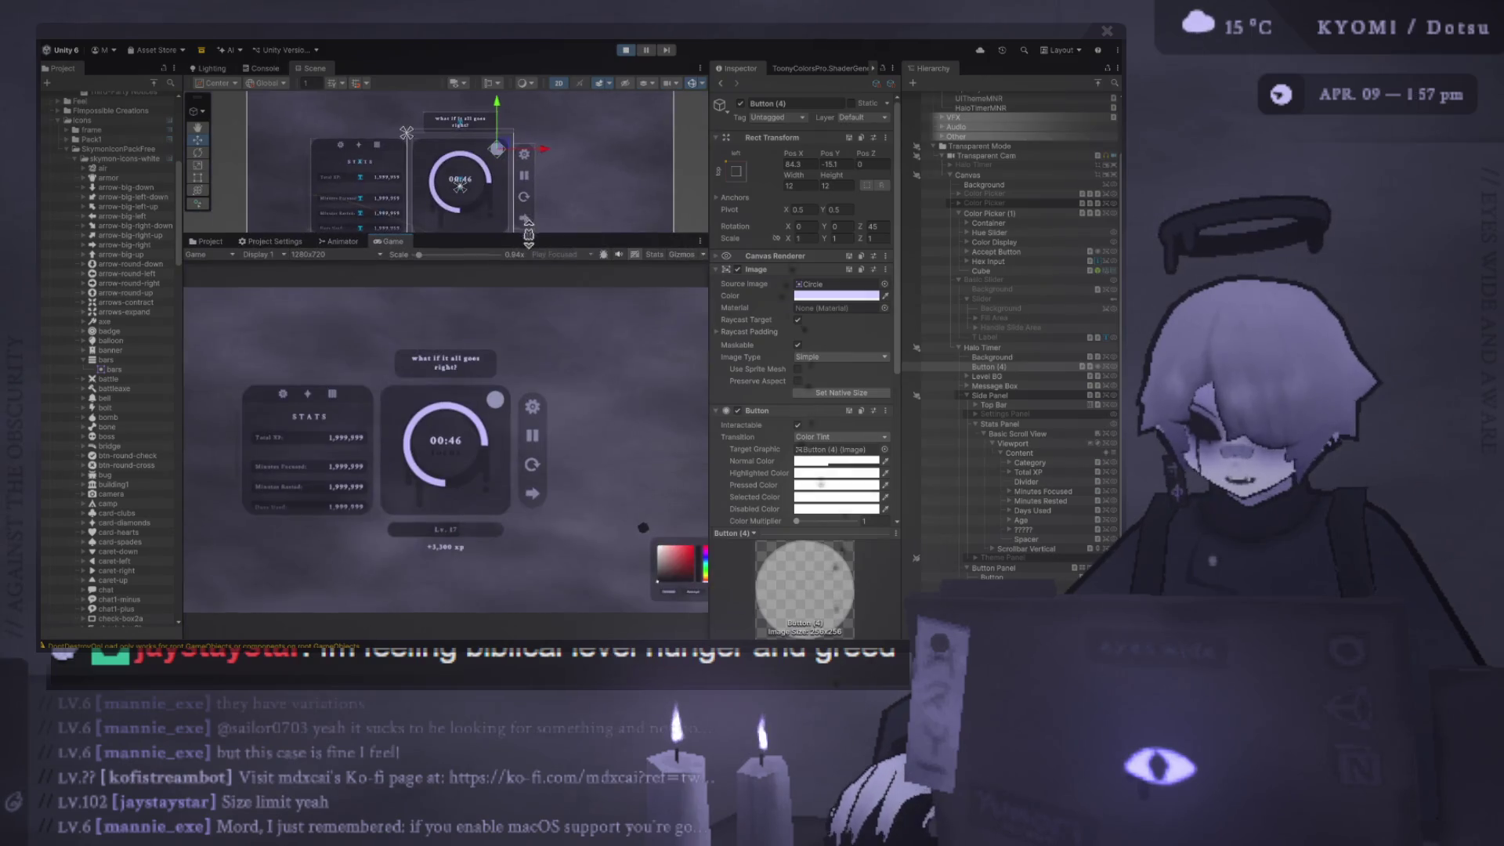
left_click(625, 50)
scroll(799, 266, "down", 5)
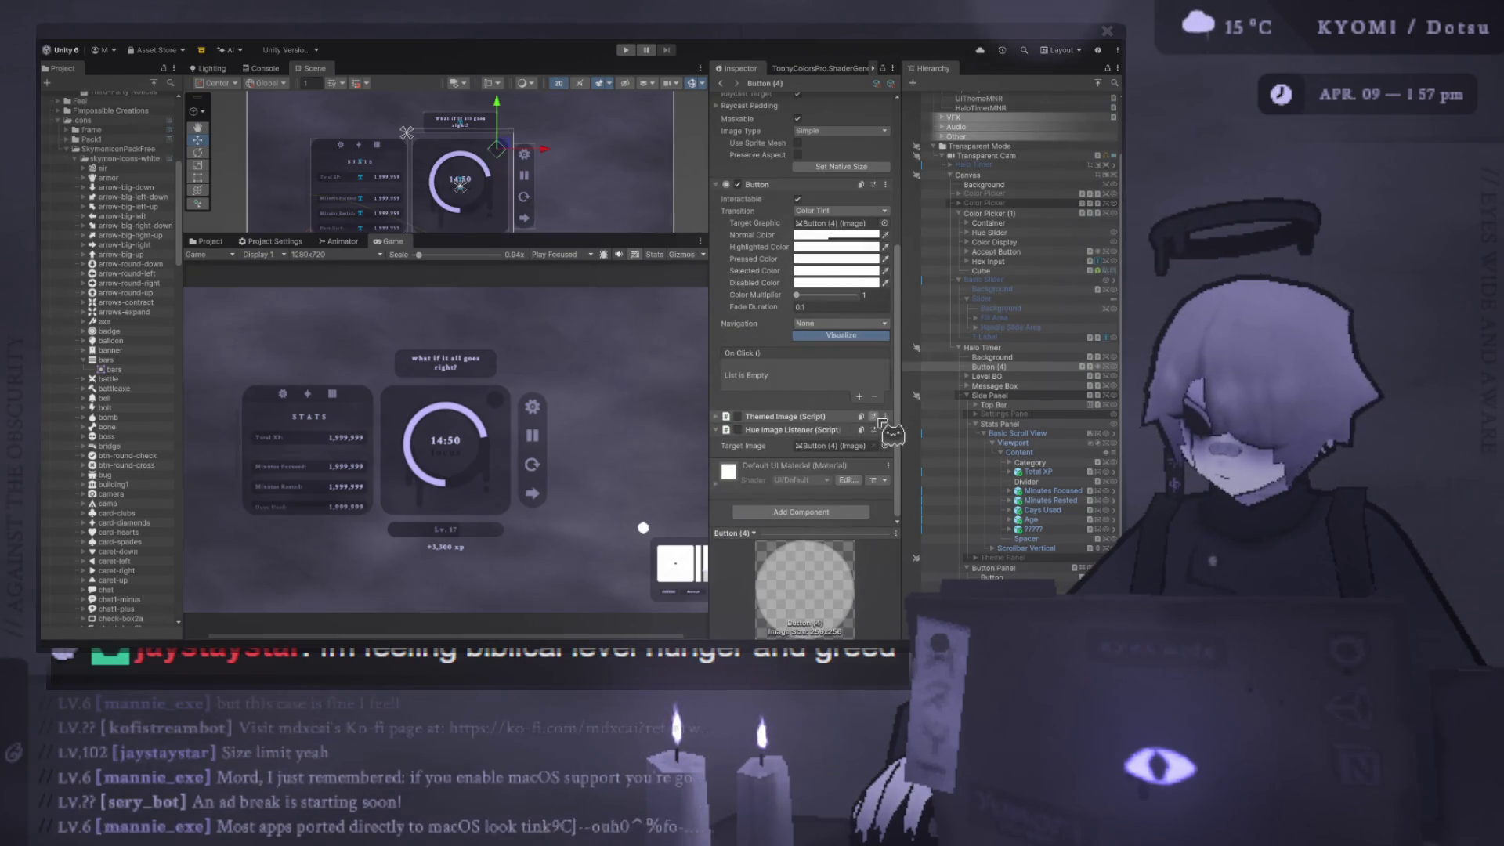
left_click(886, 415)
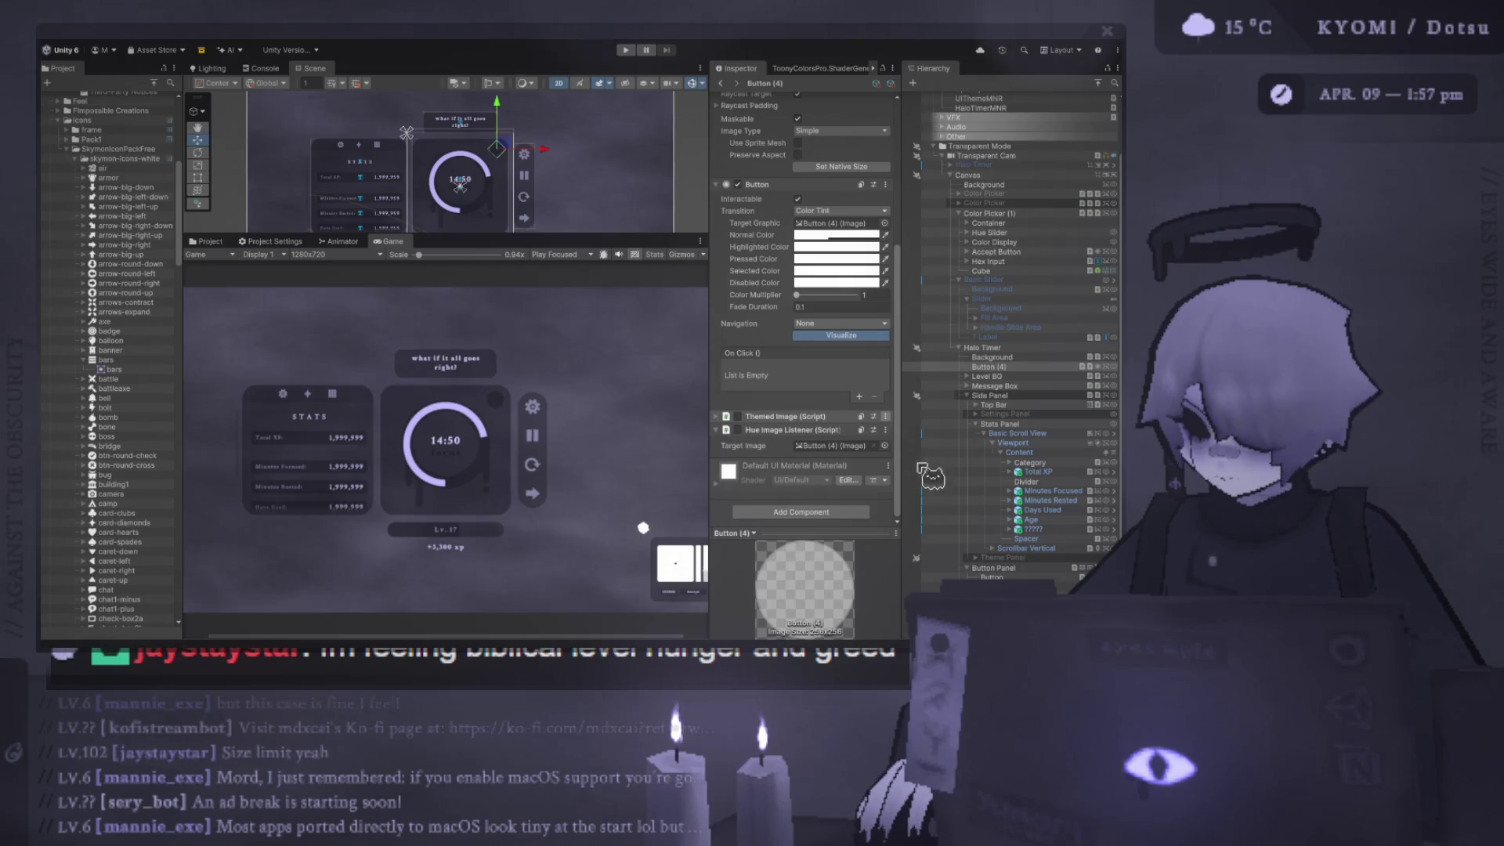
left_click(915, 459)
scroll(846, 313, "up", 5)
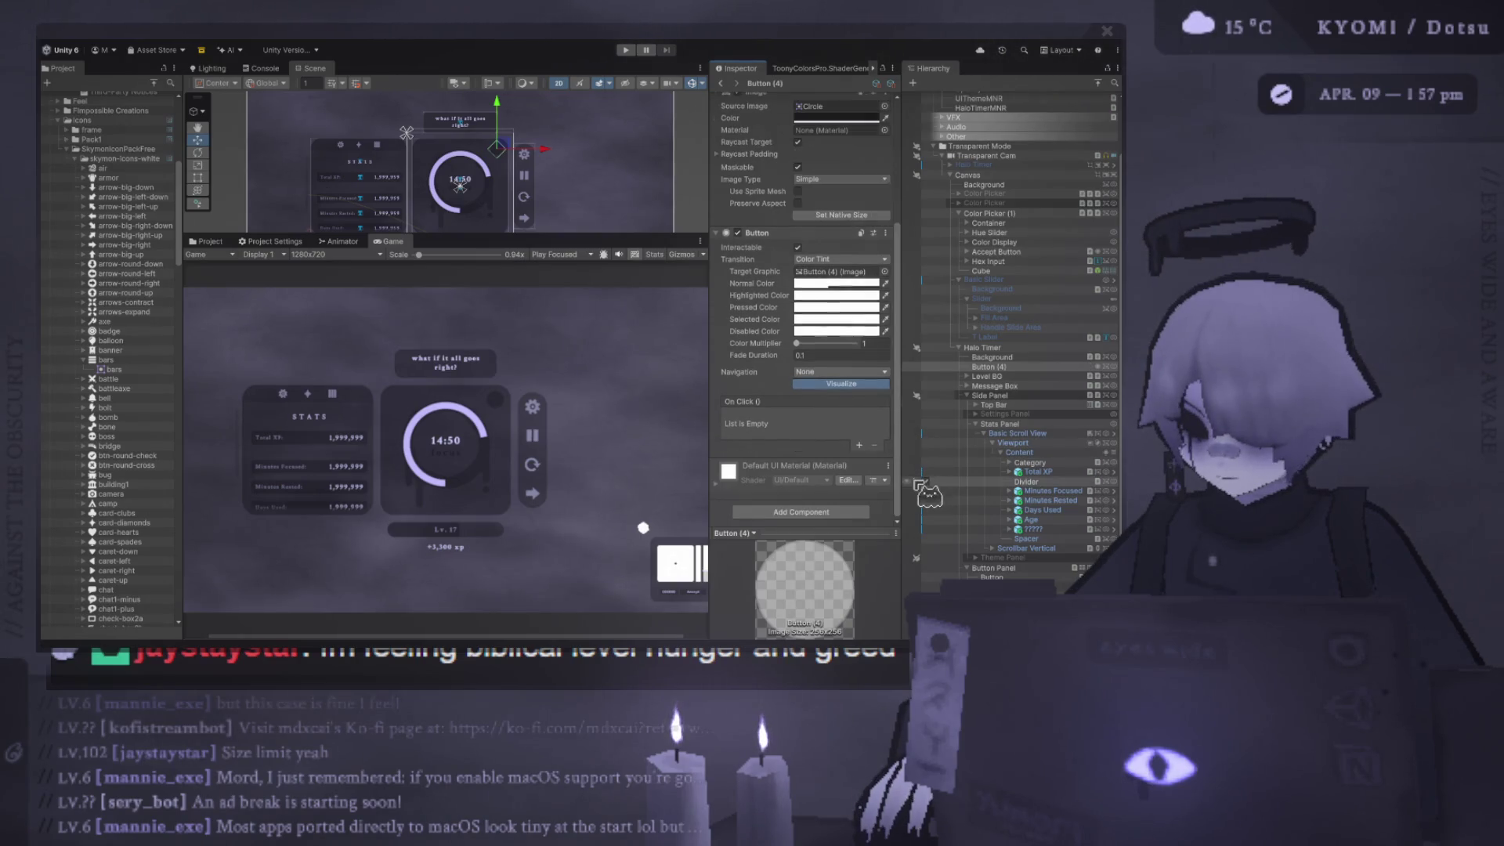
left_click(625, 49)
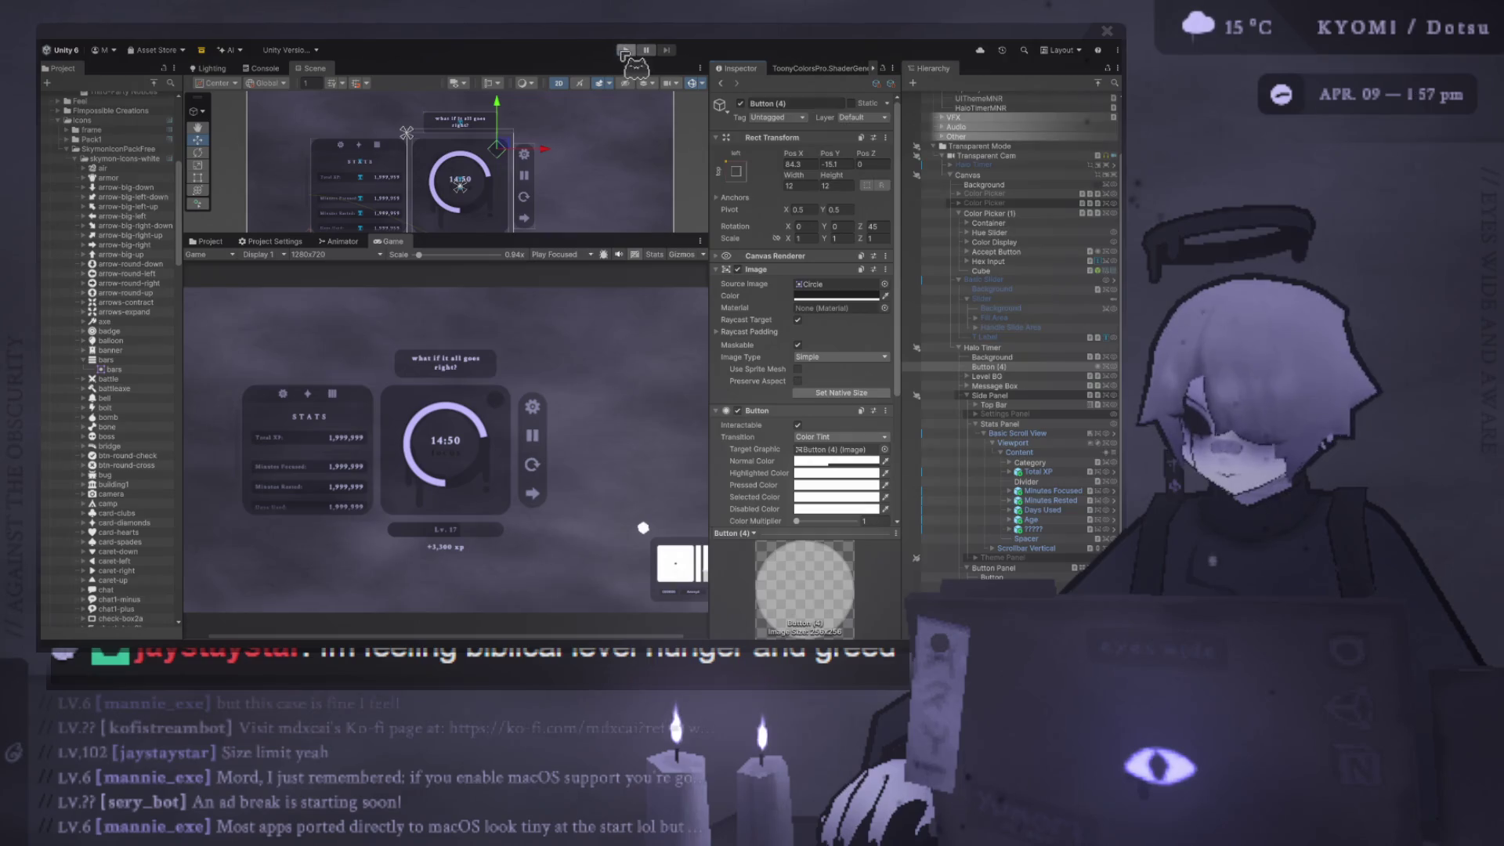
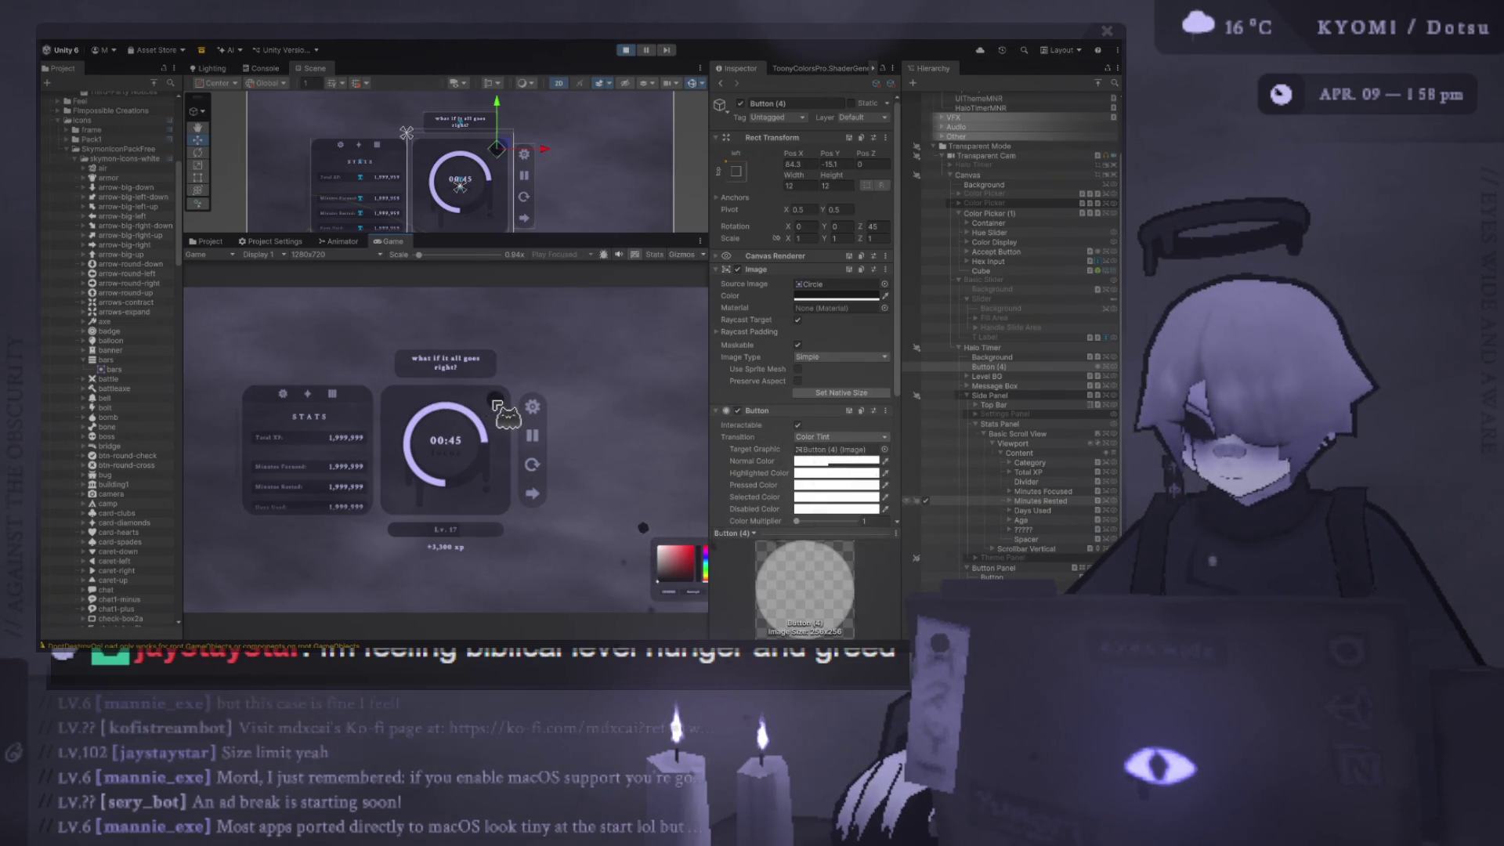
- Stop Play mode so the timer resets to 14:50, and give the Scene view slightly more height
scroll(329, 454, "down", 3)
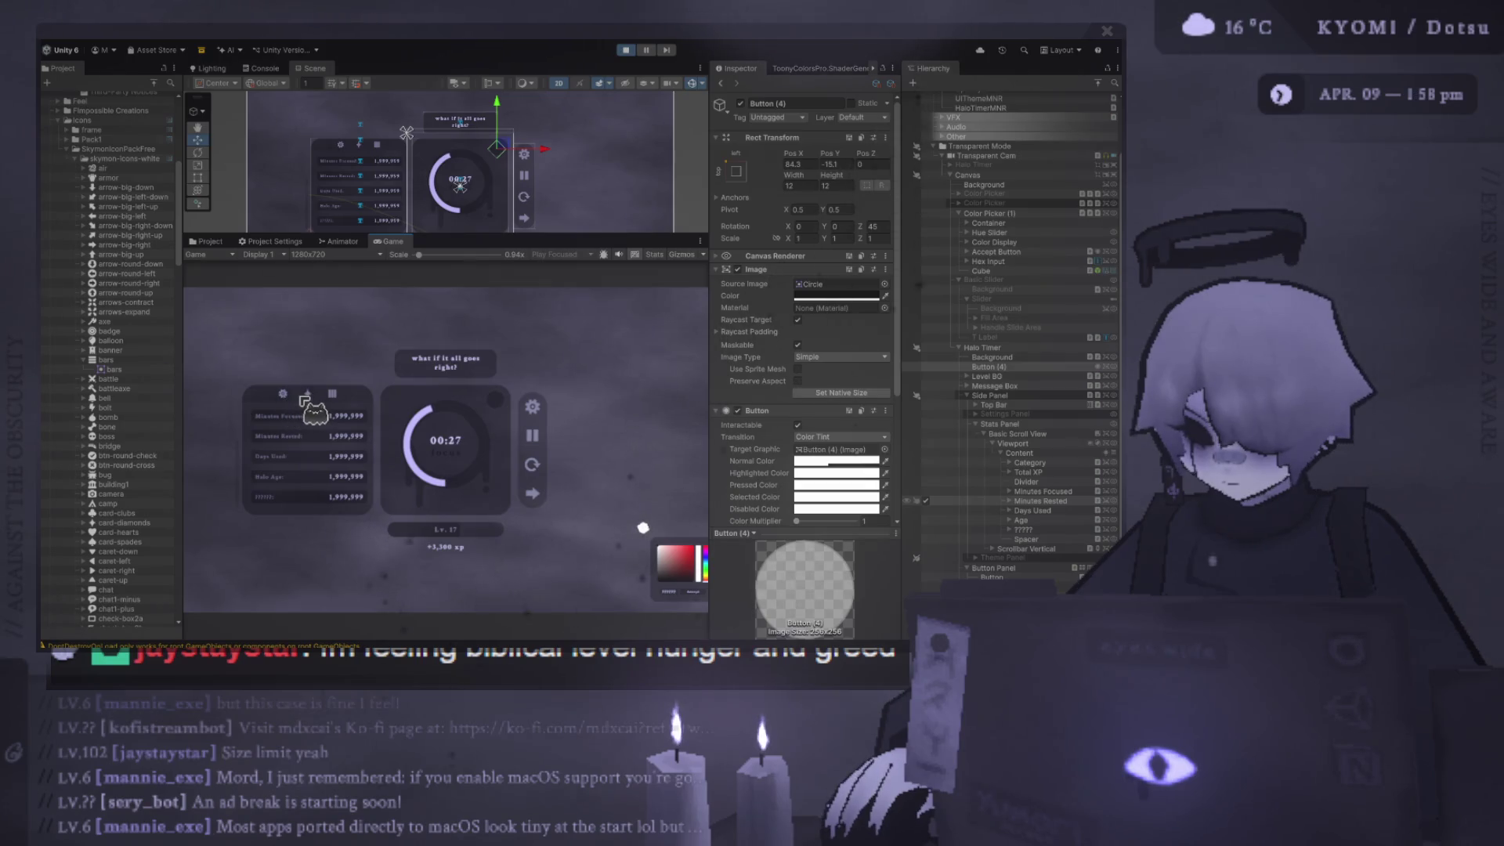
scroll(255, 457, "up", 2)
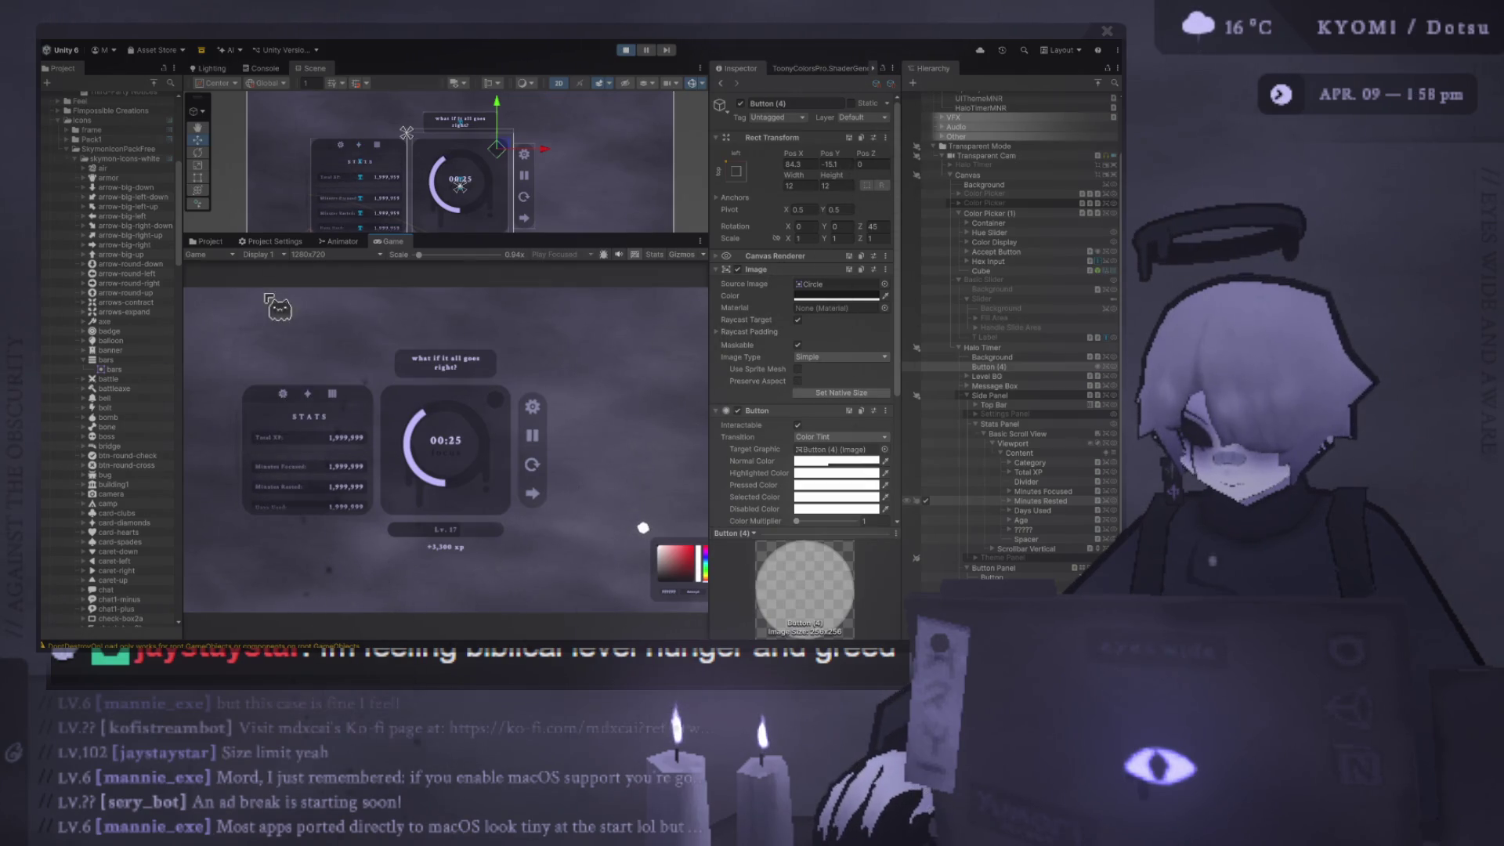
scroll(252, 454, "up", 2)
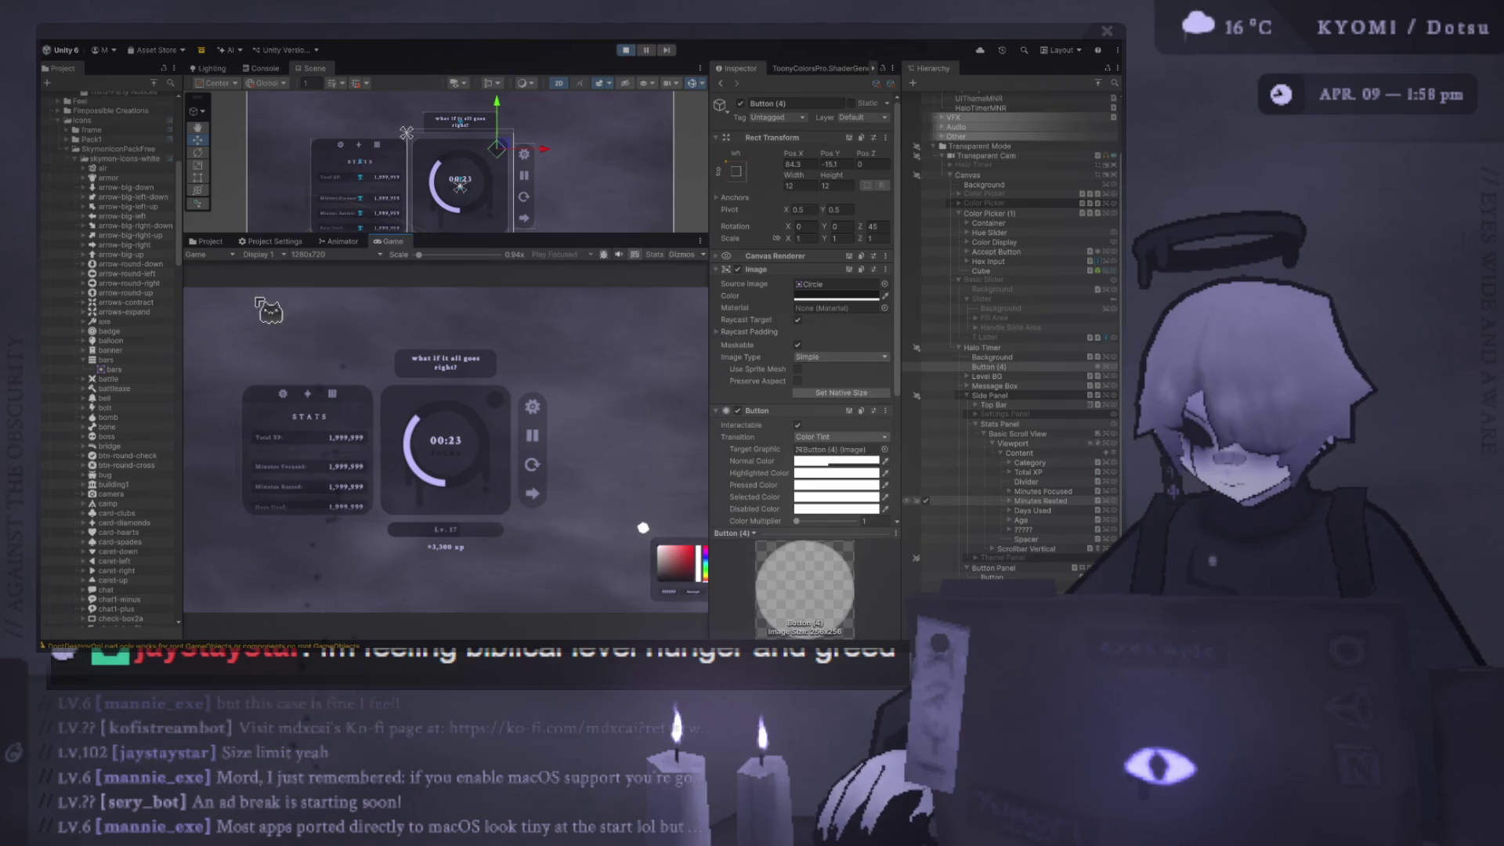
scroll(313, 470, "down", 4)
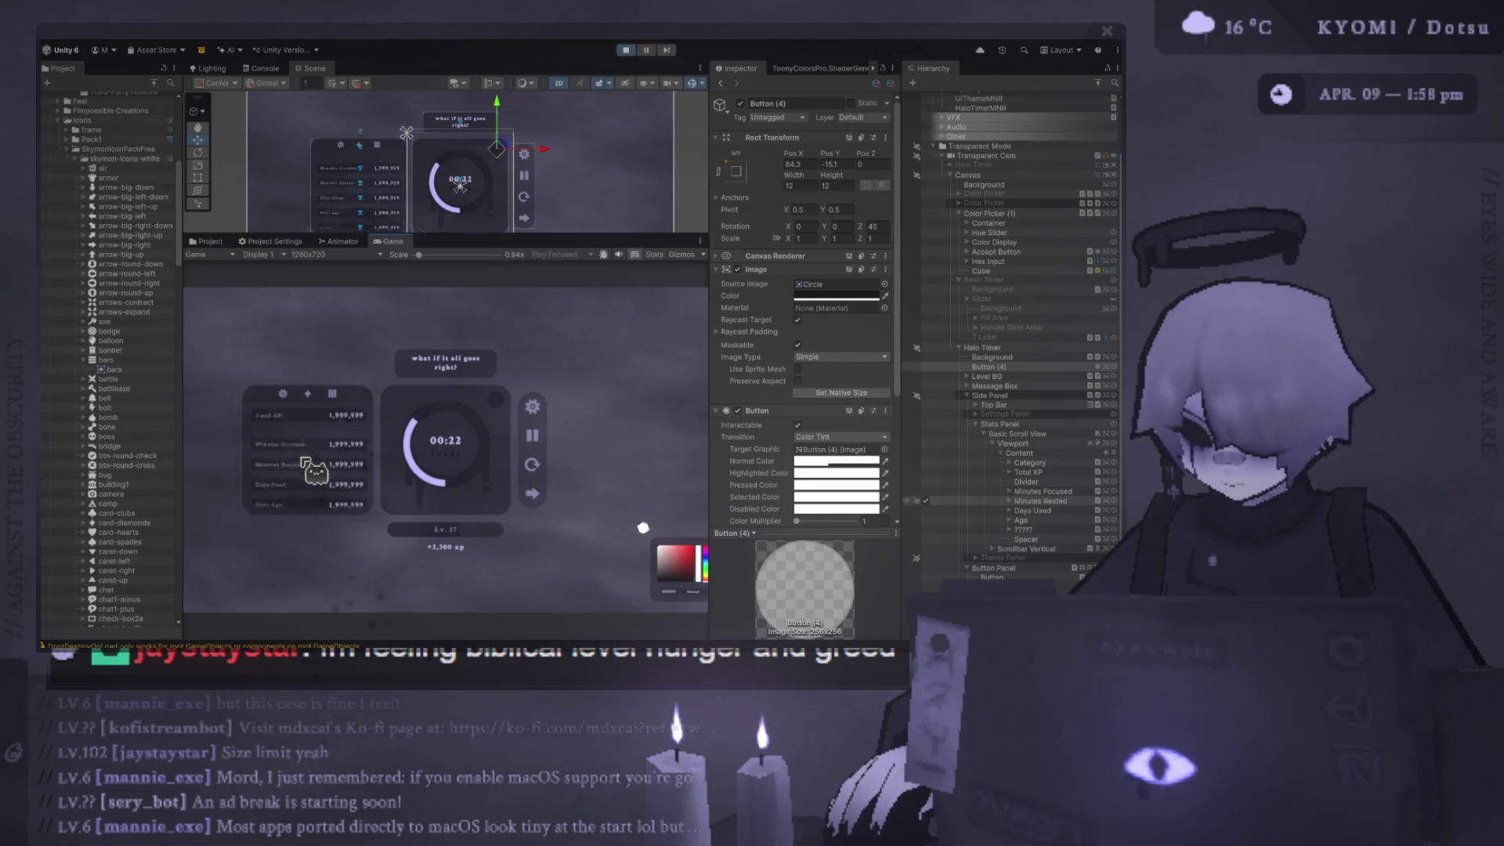
left_click(639, 52)
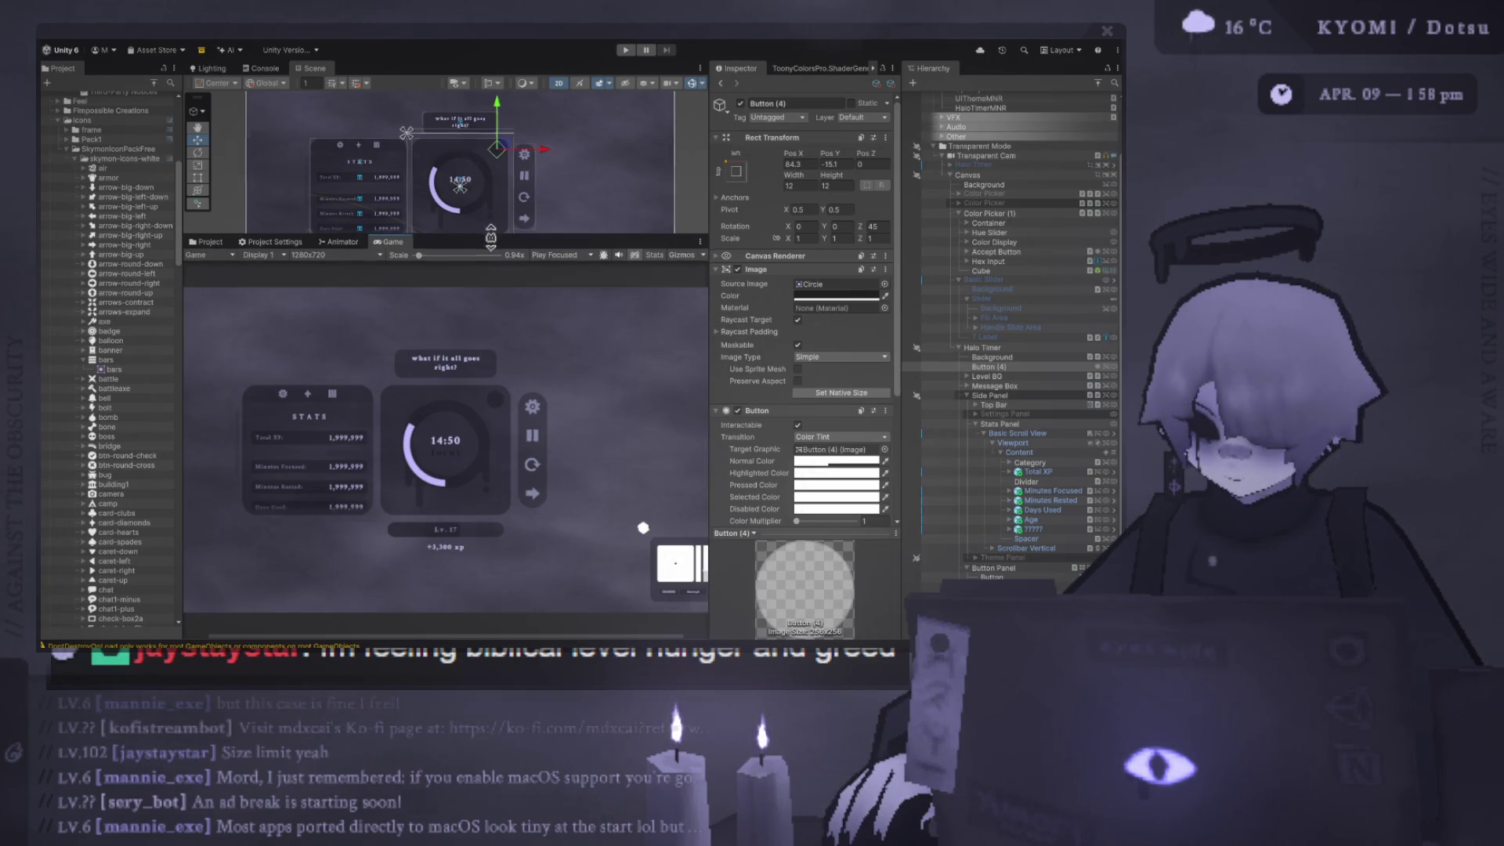
left_click_drag(490, 235, 487, 383)
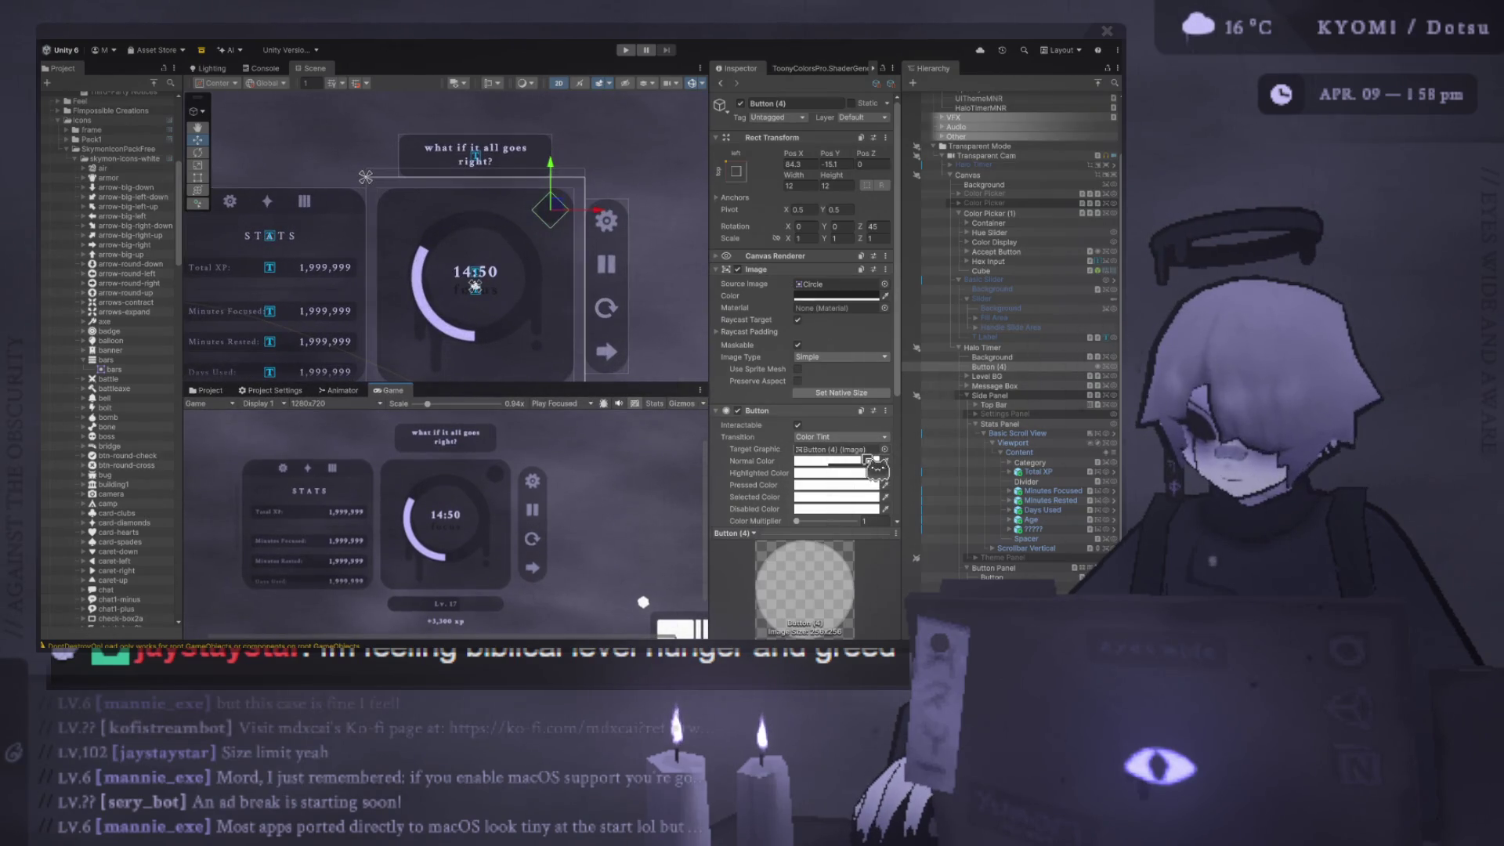
- Drag the Scene/Game splitter upward so the Game view shows a taller pomodoro timer preview
scroll(864, 459, "down", 3)
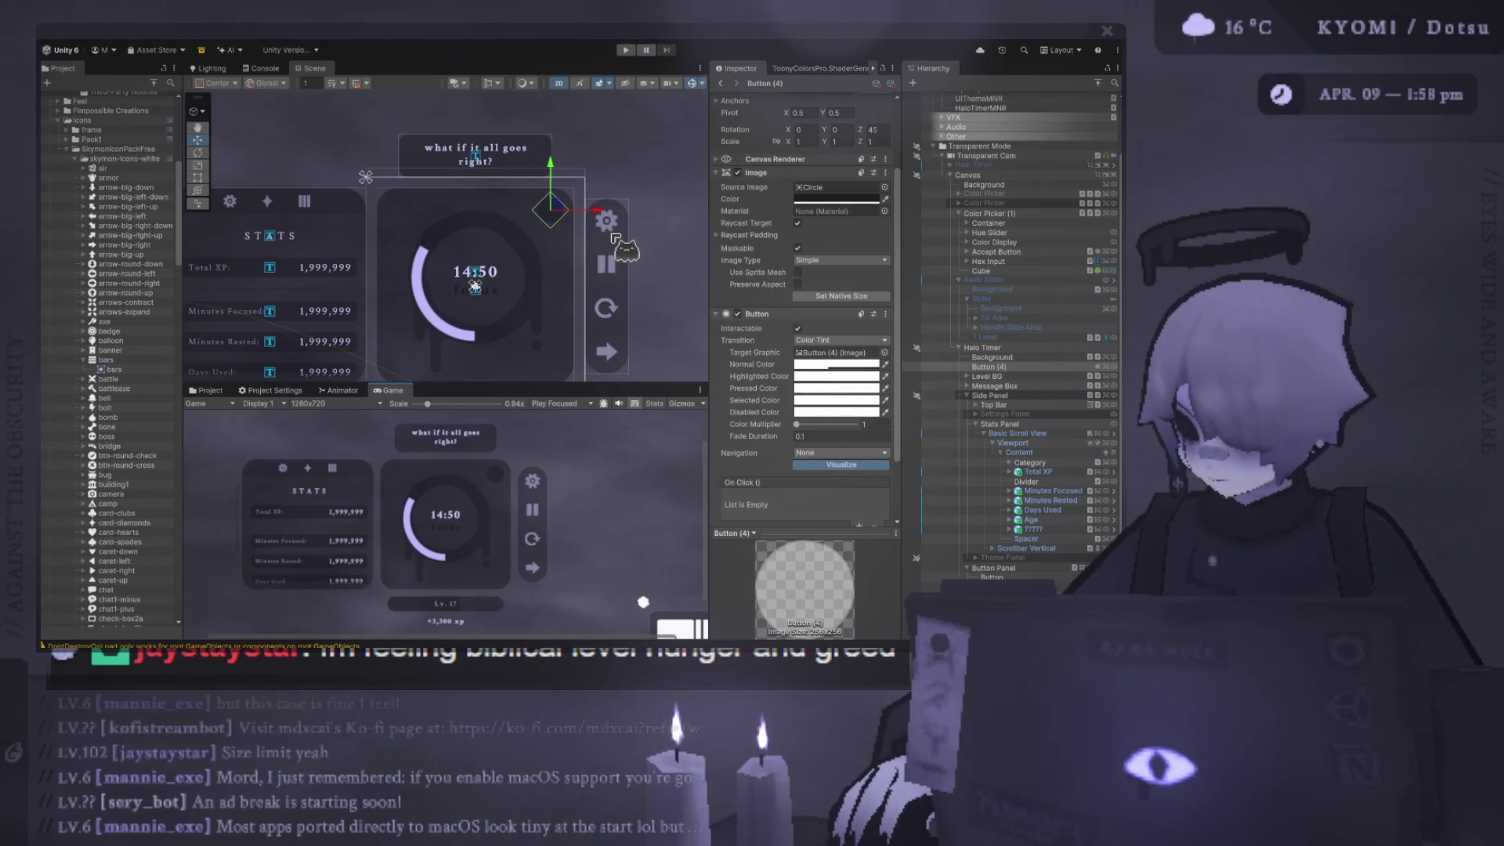
left_click_drag(570, 384, 570, 265)
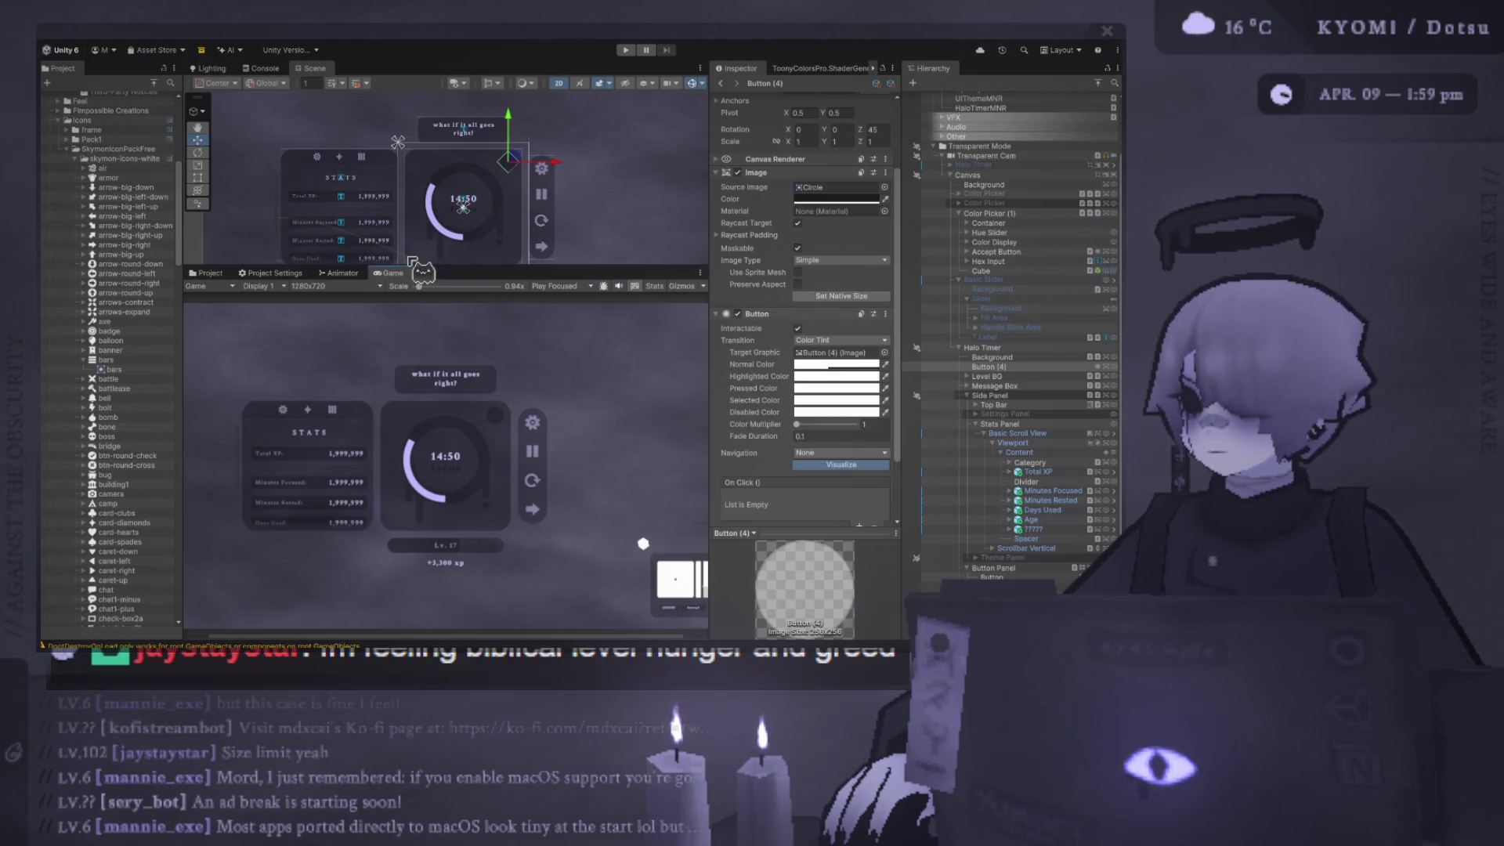
- Run the game to test the timer UI, with the settings panel showing Focus 35 and Rest 5 minutes
scroll(345, 452, "up", 3)
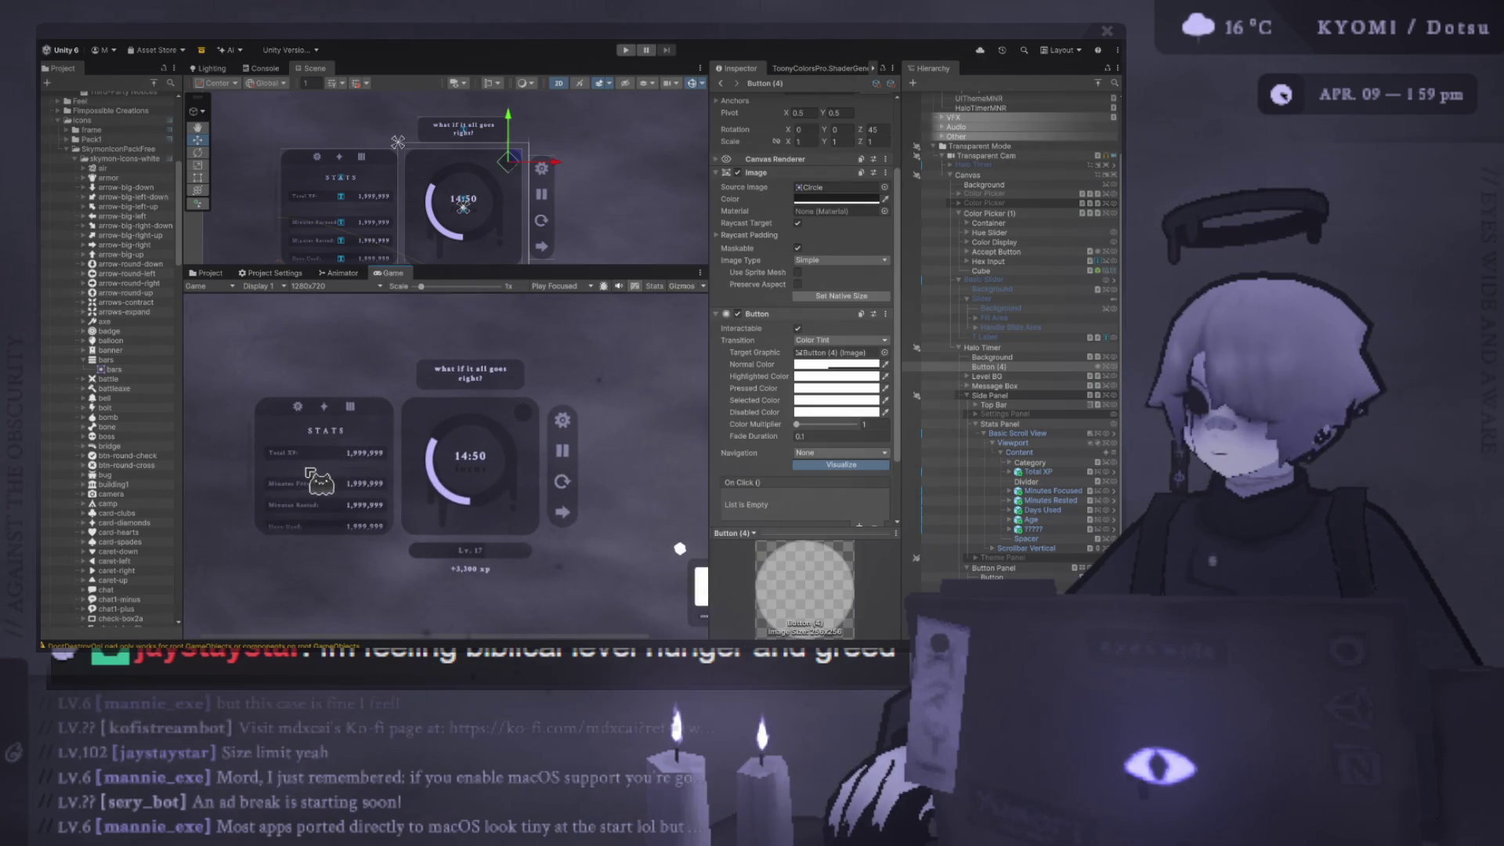
left_click(630, 50)
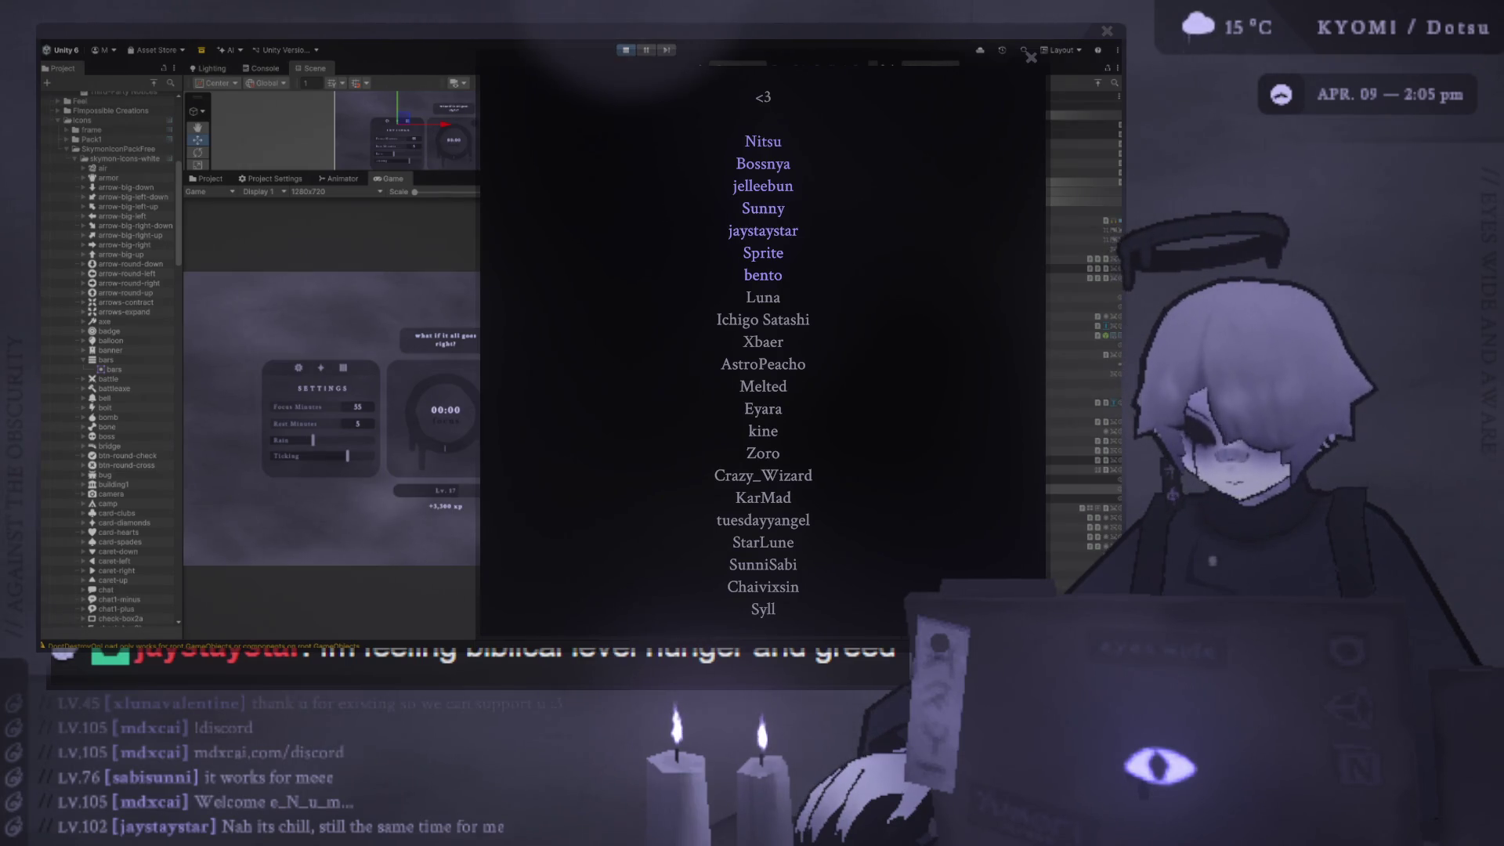
left_click_drag(732, 90, 715, 101)
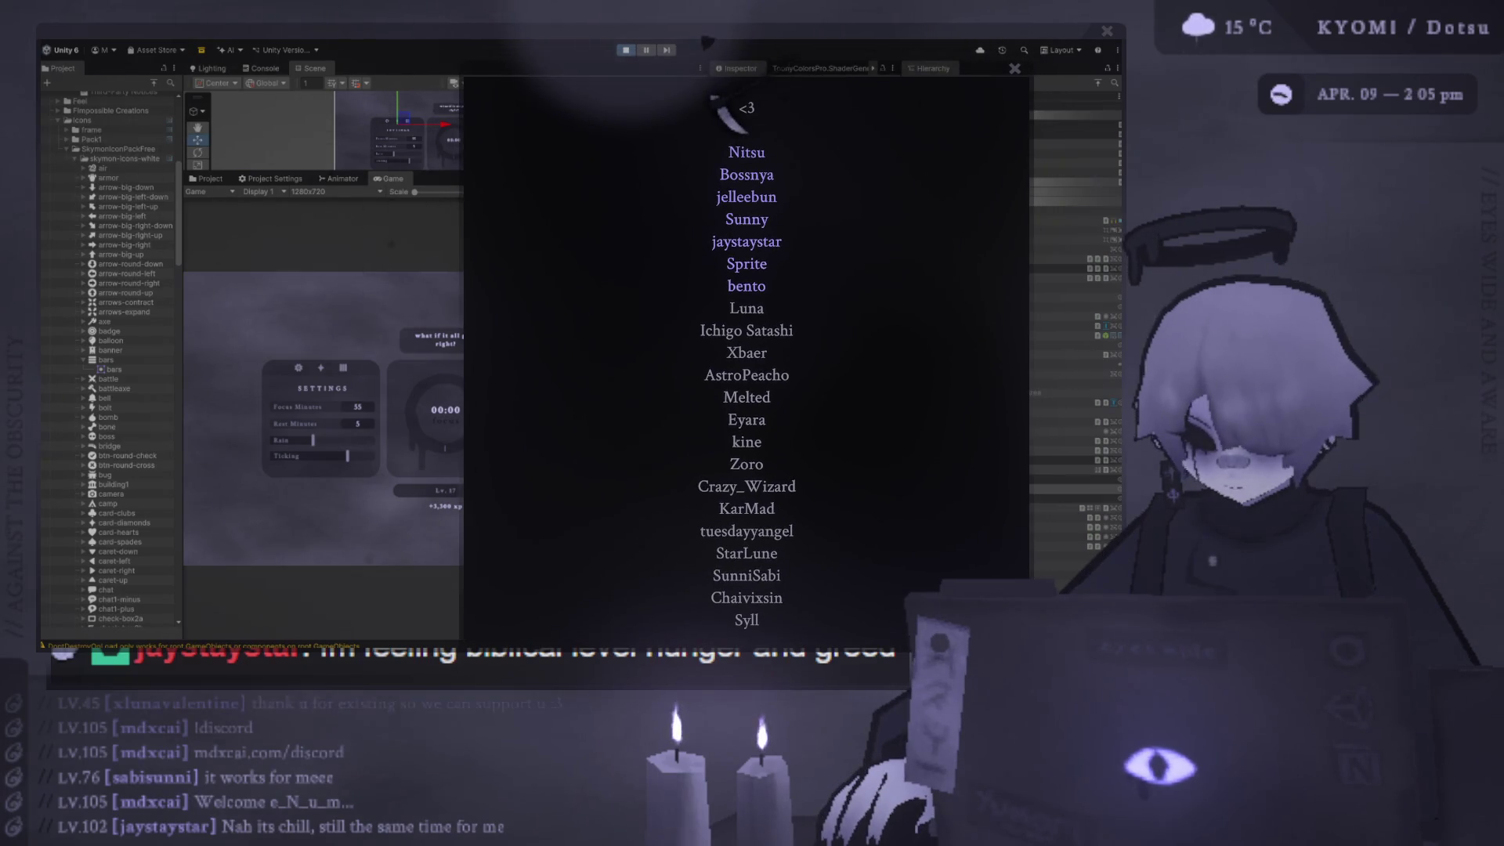